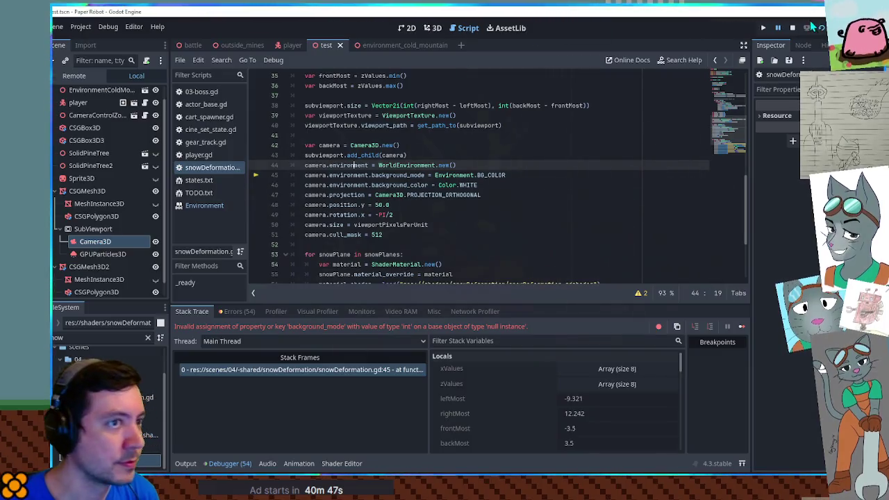
Step: Stop the game and inspect the SubViewport and its Camera3D properties, including Environment
key(F8)
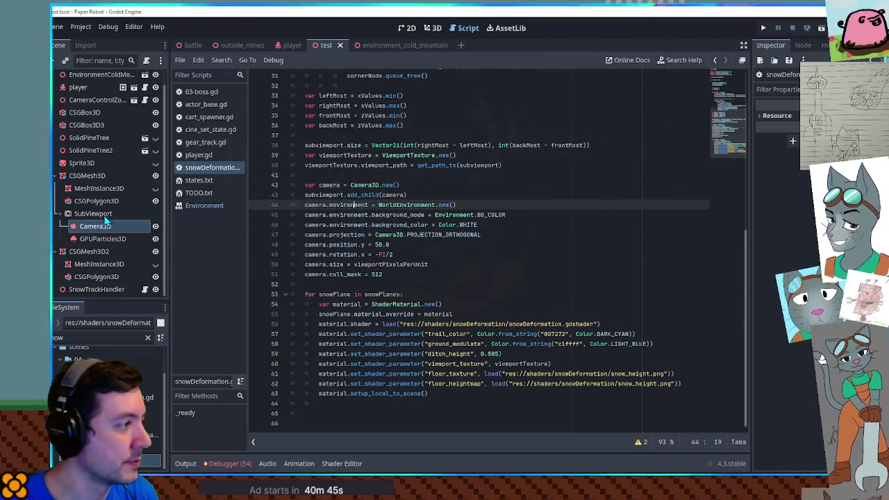
click(97, 214)
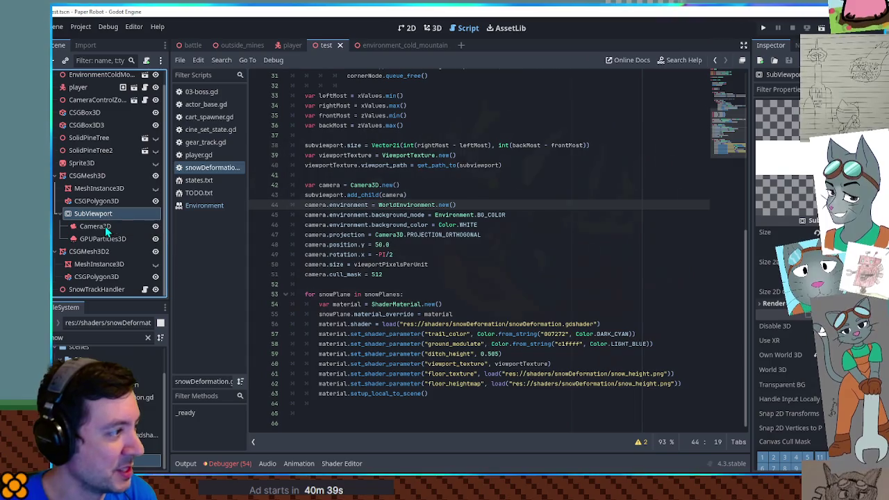
click(101, 226)
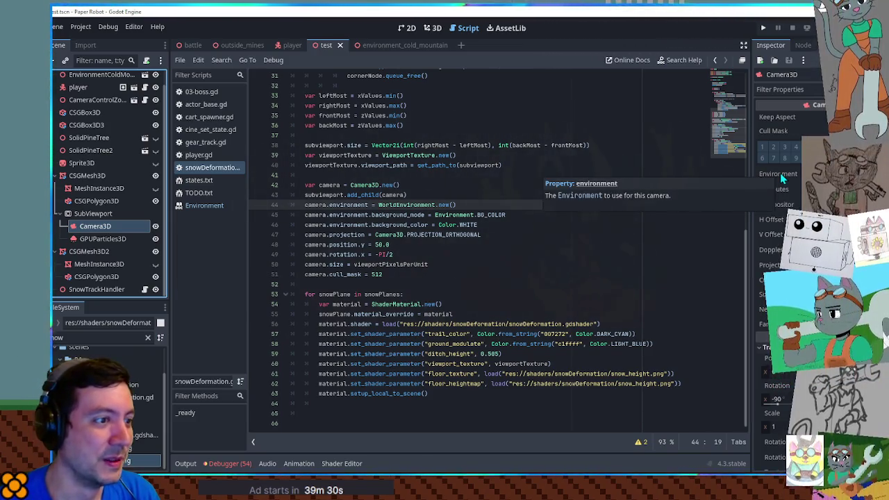
Step: Insert print(camera.environment) on a new line after line 44 and rerun the game
drag(368, 205, 304, 205)
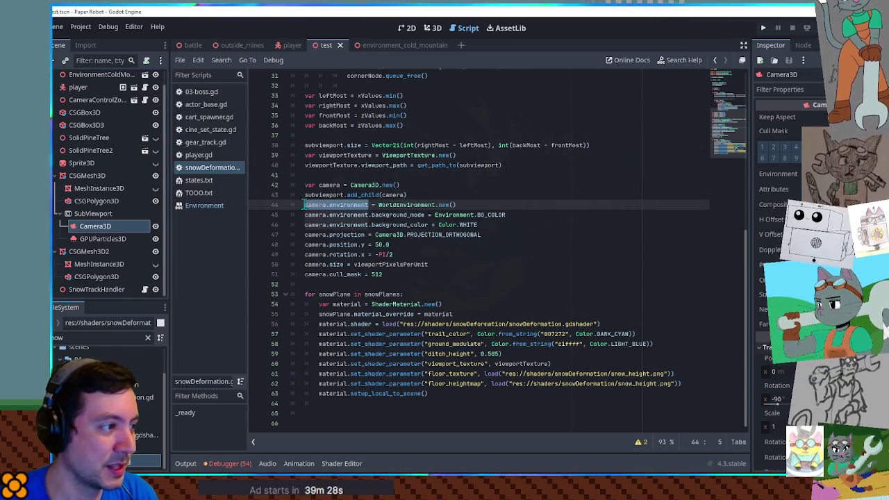
click(512, 206)
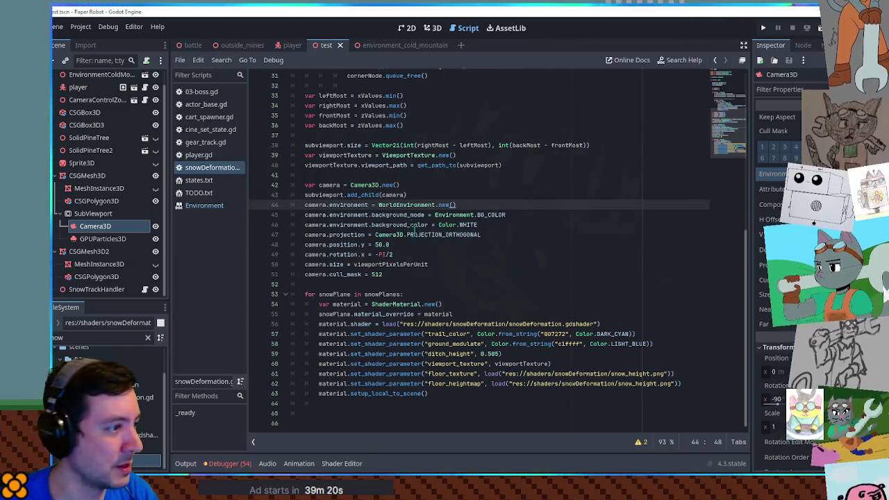
key(Return)
text(print(camera.environment)
key(F6)
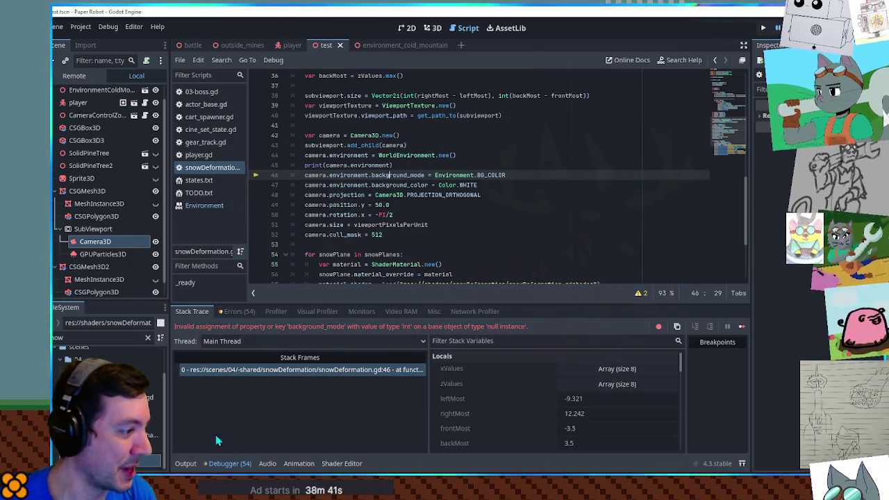
Step: Show the Output log's <Object#null> result and select WorldEnvironment.new() on line 44
click(185, 464)
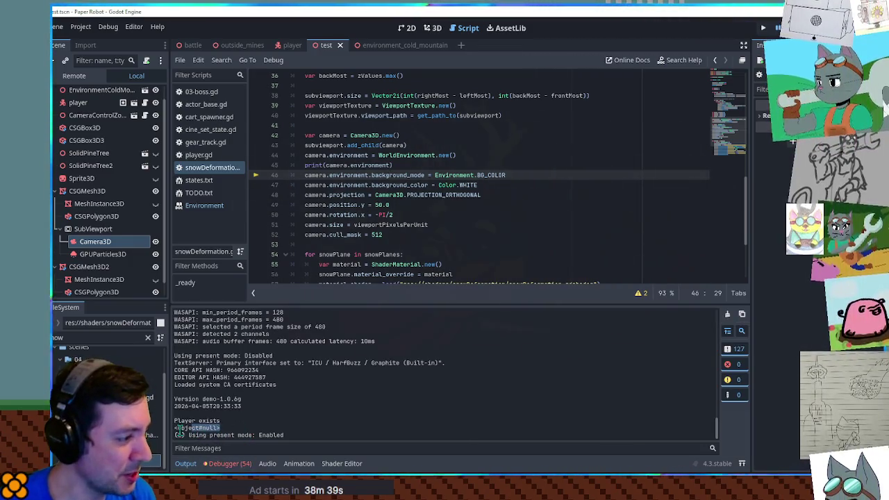
double_click(198, 428)
drag(379, 155, 456, 155)
key(ctrl+c)
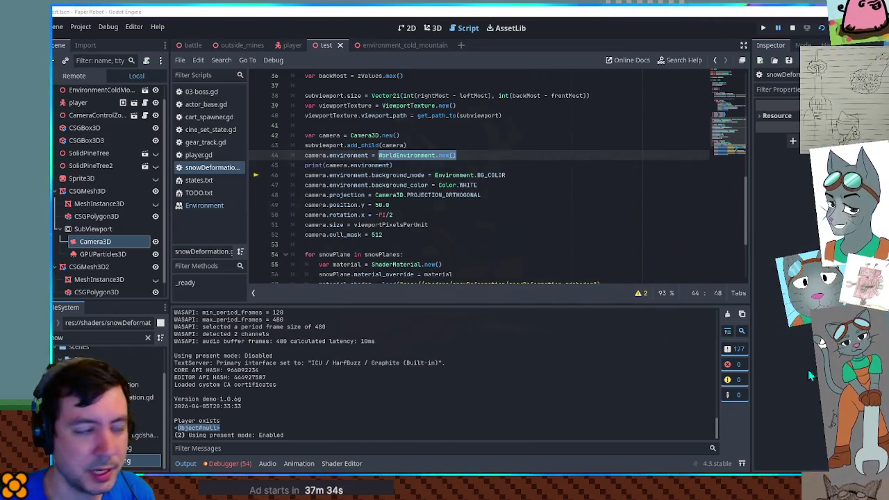
Step: Replace the print argument camera.environment with WorldEnvironment.new() and save the script
click(471, 148)
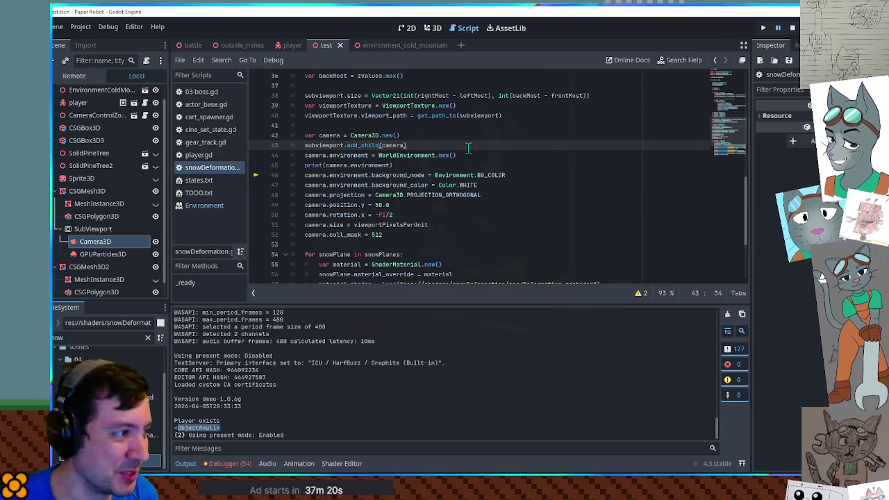
click(457, 155)
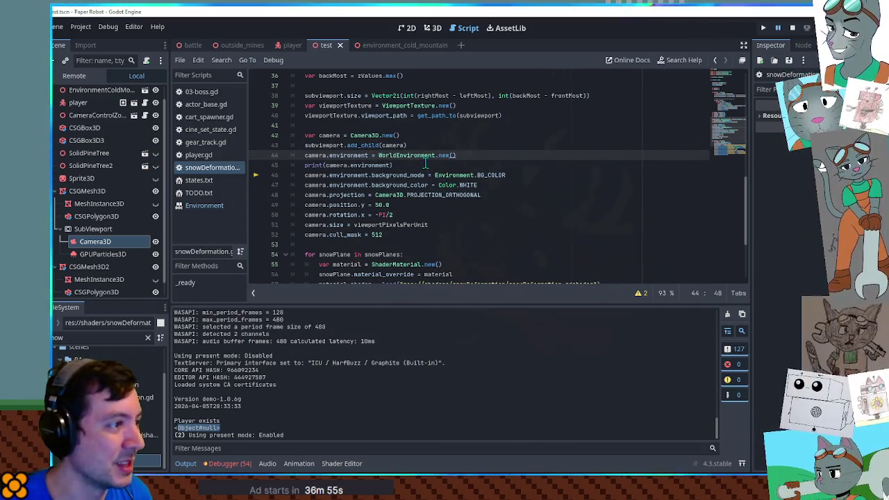
drag(379, 155, 400, 155)
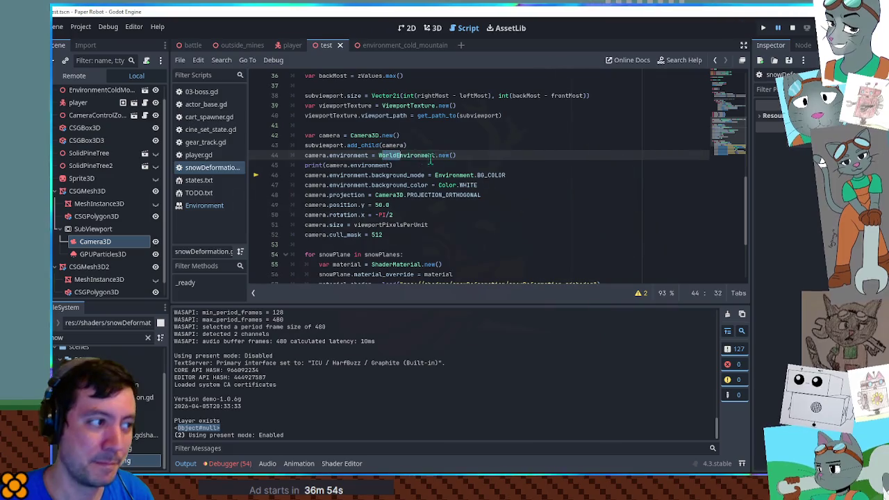
drag(325, 166, 351, 165)
shift+click(390, 165)
key(ctrl+v)
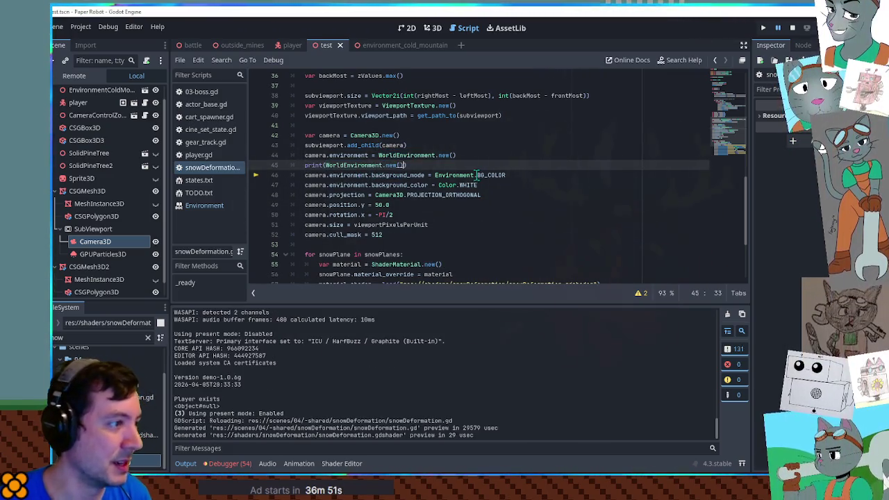
key(ctrl+s)
Step: Rerun the game and confirm the Output log prints a WorldEnvironment object
key(F6)
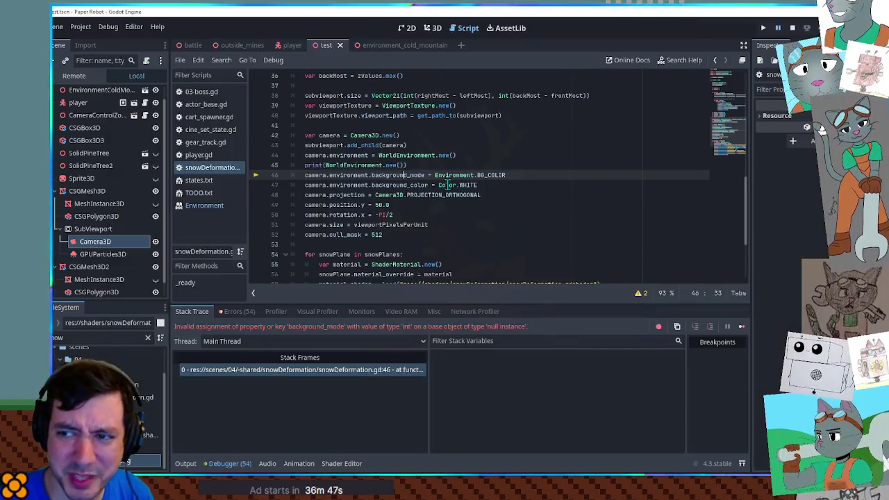
click(182, 462)
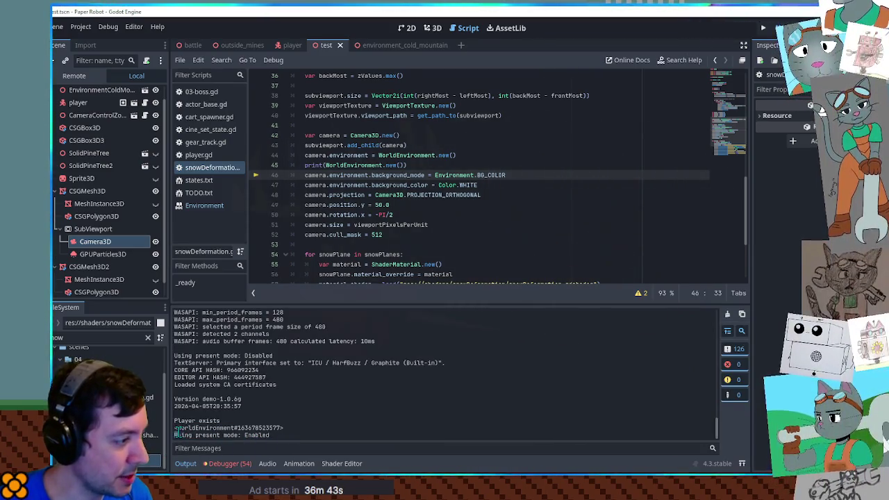
drag(283, 428, 176, 429)
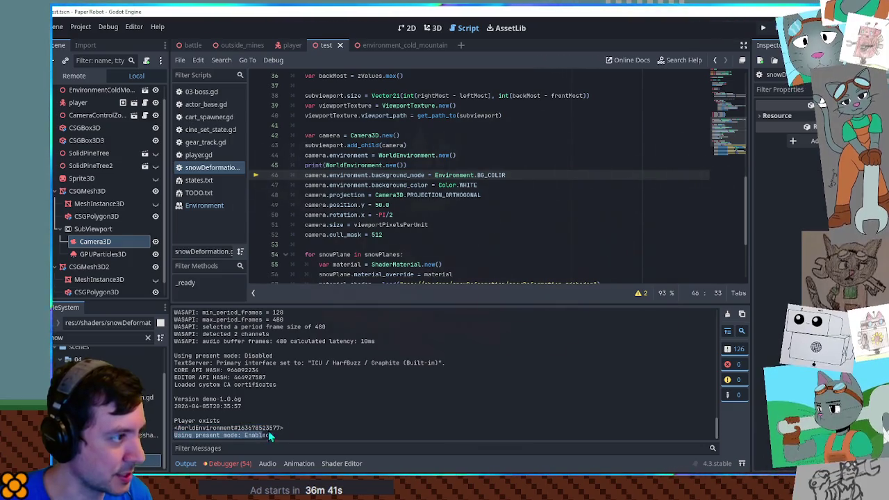
click(399, 156)
double_click(396, 156)
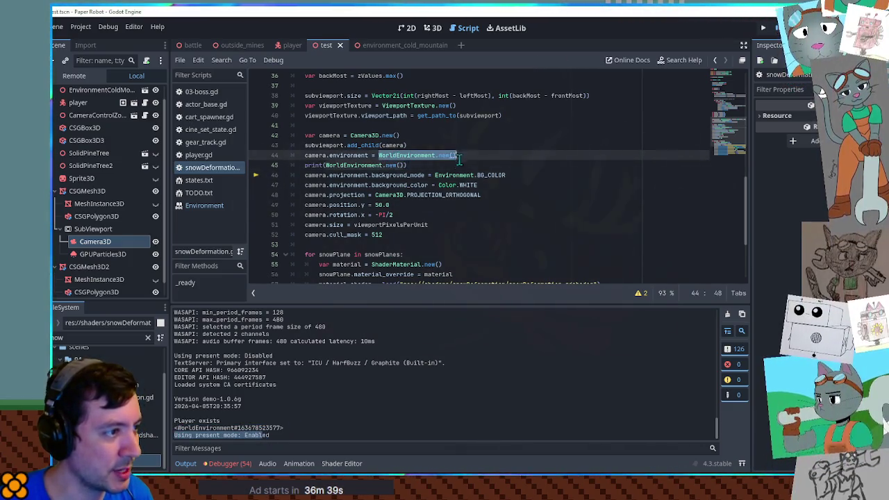
Step: Declare var worldEnvironment = WorldEnvironment.new() on a new line after line 43
click(430, 147)
key(Return)
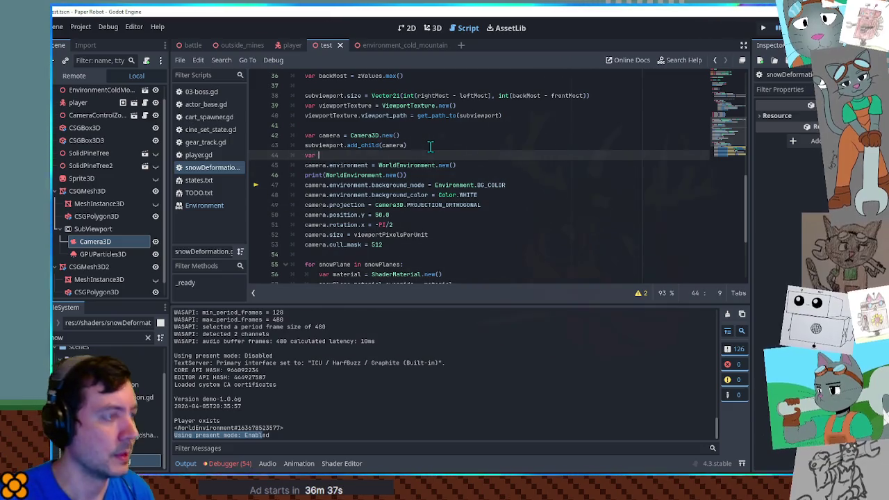
text(var worldEnvironment )
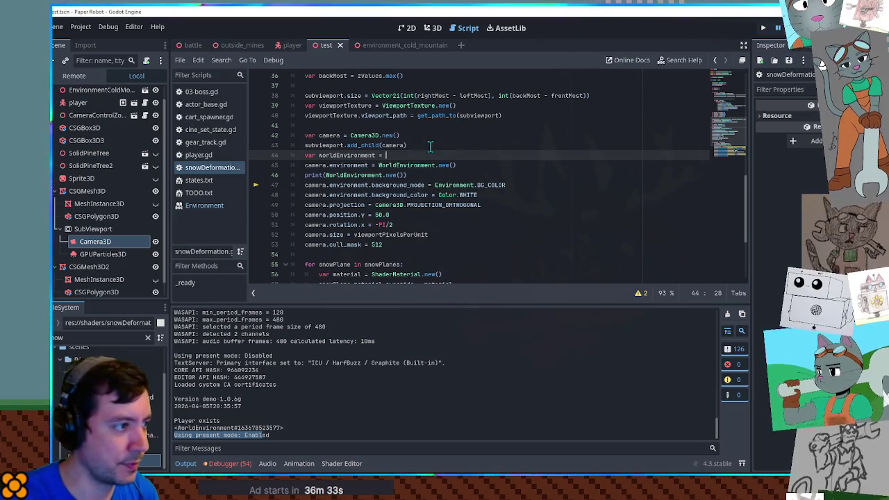
text(=)
click(378, 165)
key(shift+End)
key(ctrl+x)
key(Up)
key(End)
key(ctrl+v)
Step: Delete the print debug line and assign worldEnvironment to camera.environment
click(325, 175)
key(ctrl+shift+k)
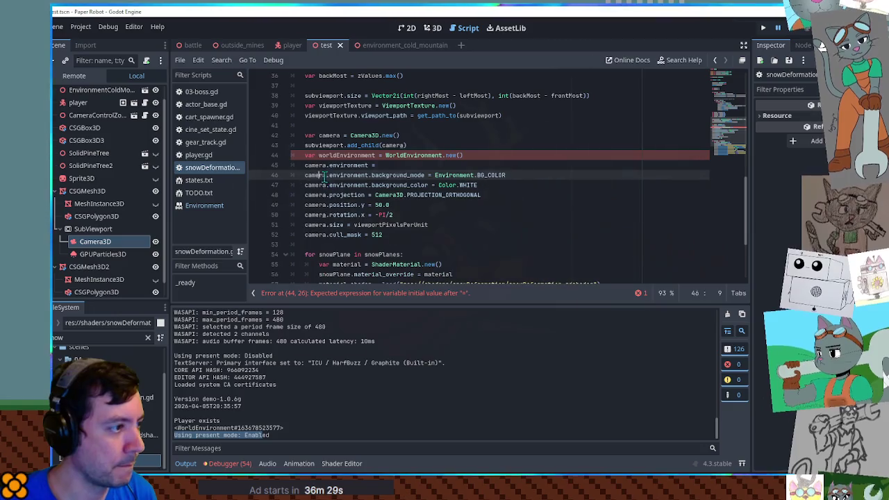
click(347, 157)
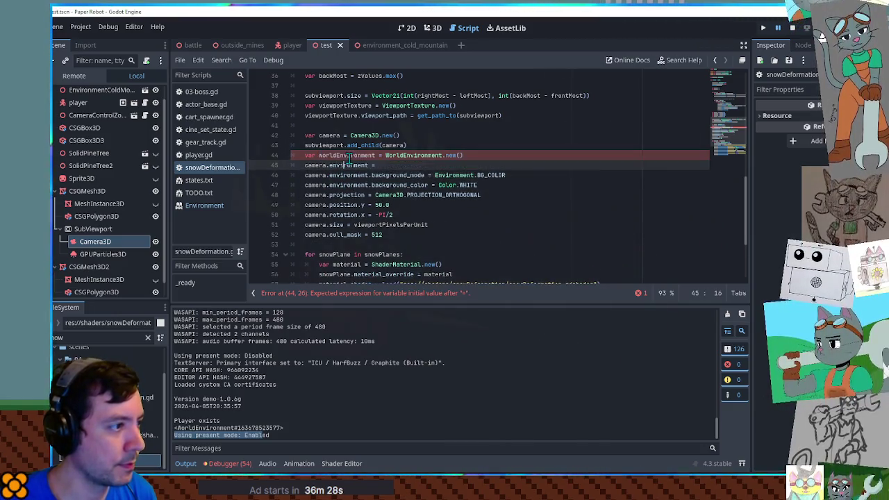
double_click(347, 156)
key(ctrl+c)
key(Down)
key(End)
key(ctrl+v)
Step: Retarget the background_mode and background_color lines to worldEnvironment and save
key(Down)
key(Home)
key(ctrl+shift+Right)
key(ctrl+shift+Right)
key(ctrl+v)
key(Down)
key(Home)
key(ctrl+shift+Right)
key(ctrl+shift+Right)
key(ctrl+v)
click(539, 146)
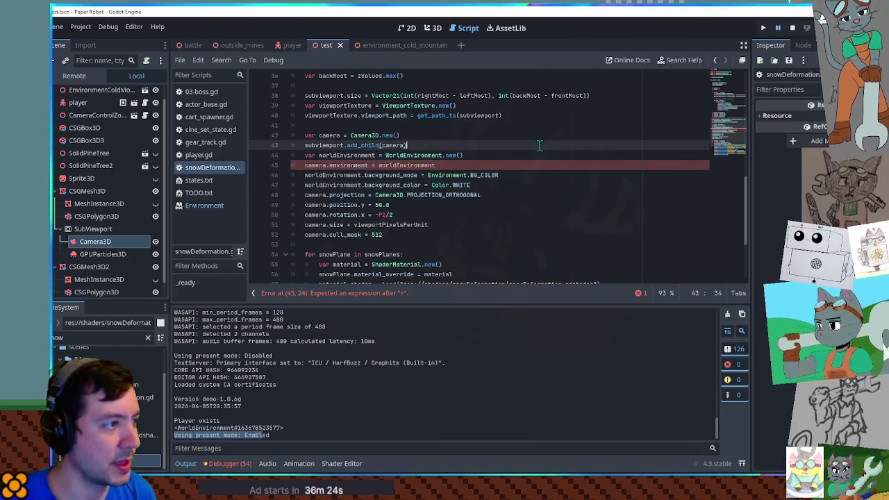
key(ctrl+s)
Step: Move the camera environment assignment below the background colour line and save
key(Down)
key(Down)
key(Down)
key(End)
key(alt+Up)
key(Down)
key(alt+Up)
key(ctrl+s)
Step: Run the game, inspect the worldEnvironment local after the background_mode error, then stop
key(F6)
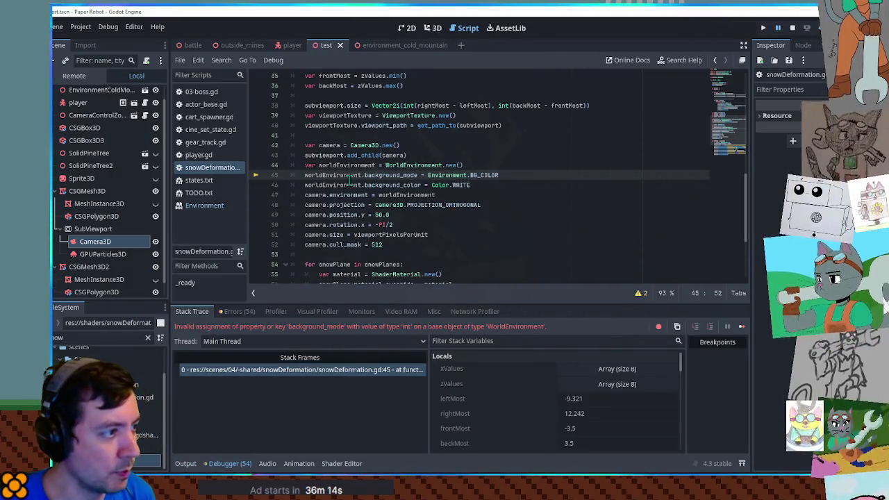
mouse_move(329, 177)
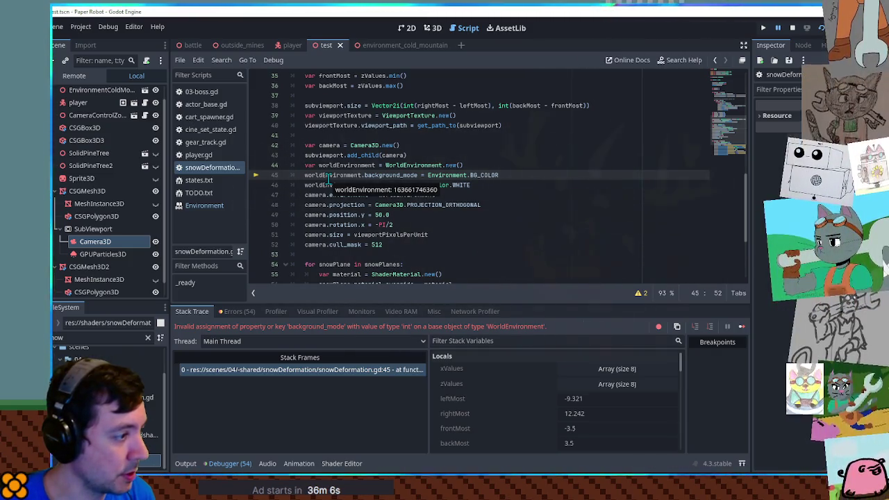
scroll(480, 402, down, 3)
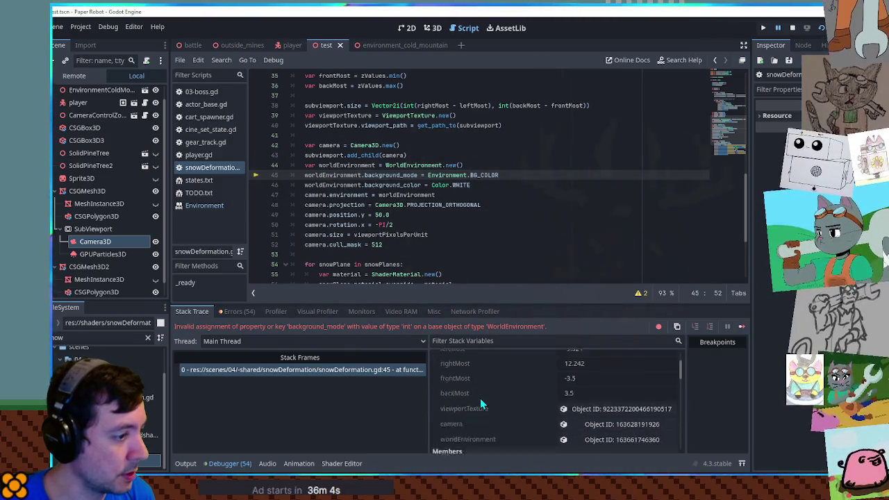
scroll(480, 405, down, 1)
click(587, 415)
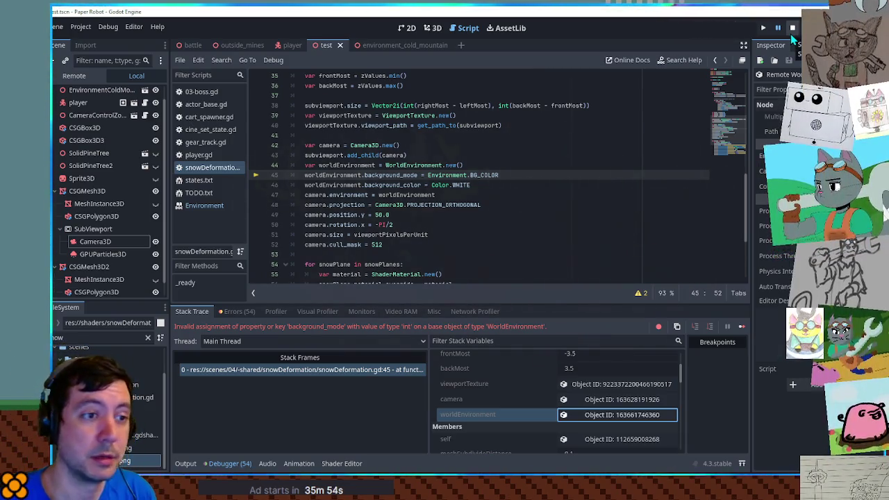
click(792, 30)
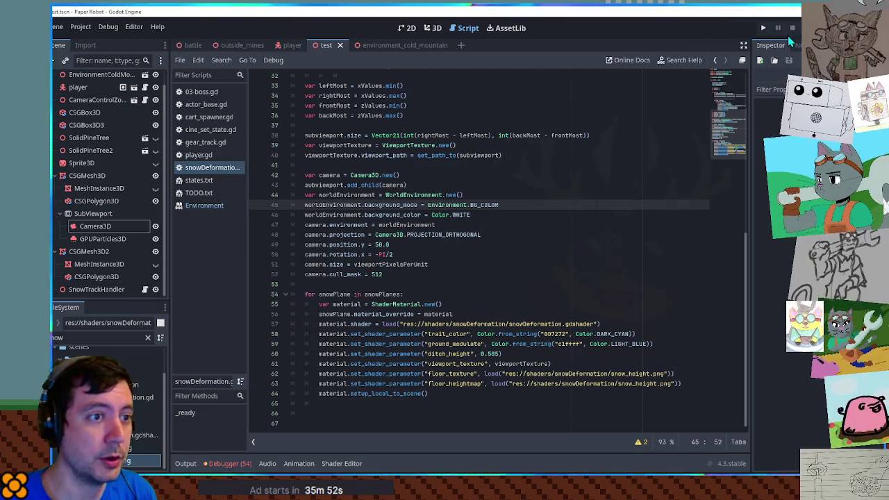
Step: Expand Camera3D's Environment resource, then skim and close the WorldEnvironment and Environment docs
click(86, 225)
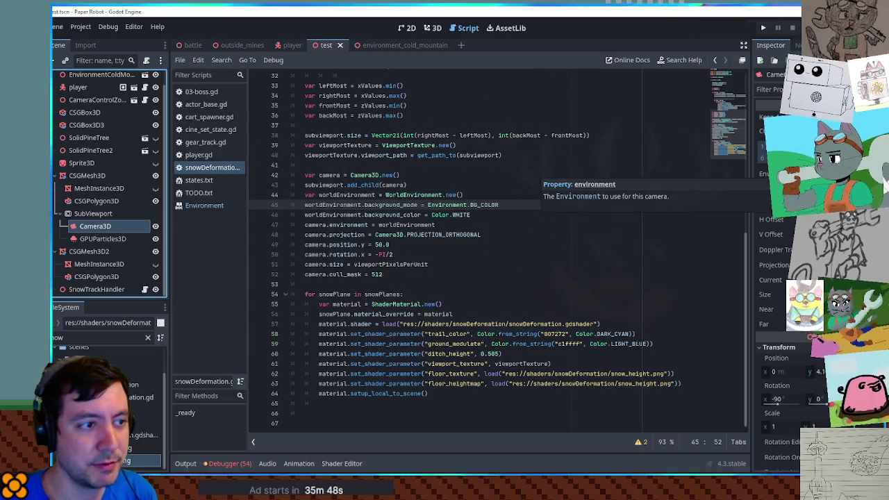
click(768, 174)
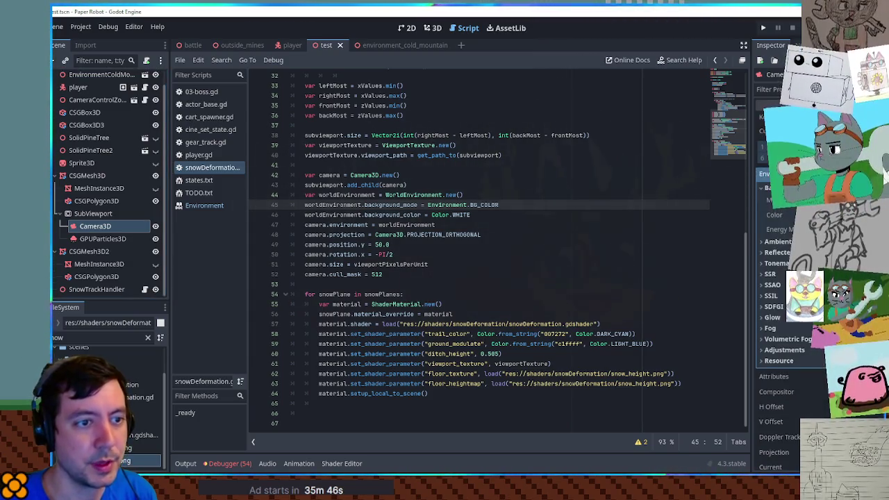
mouse_move(792, 203)
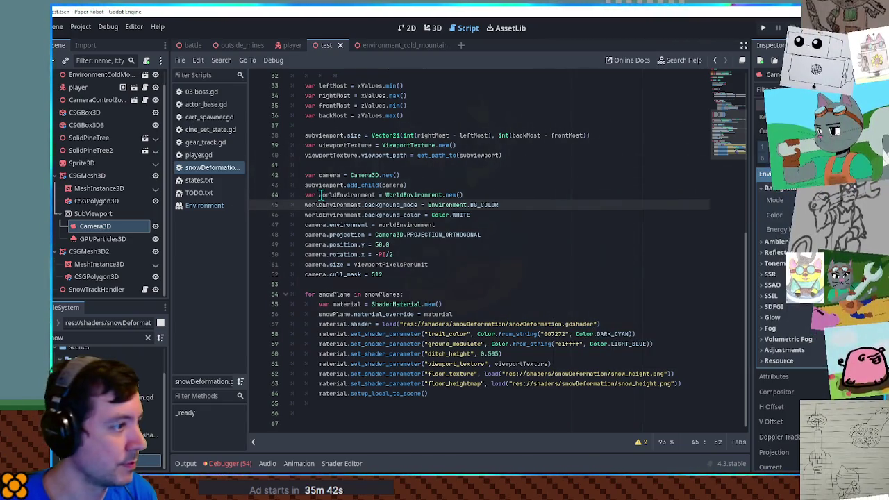
ctrl+click(389, 196)
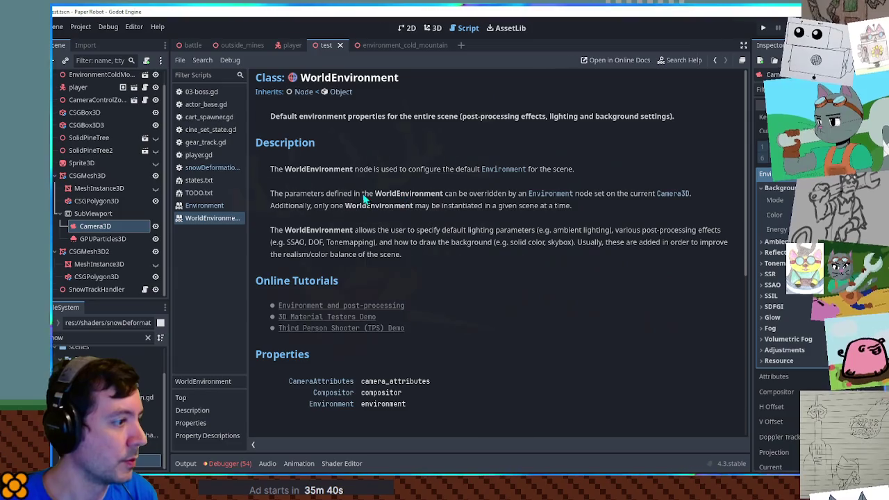
scroll(364, 198, down, 3)
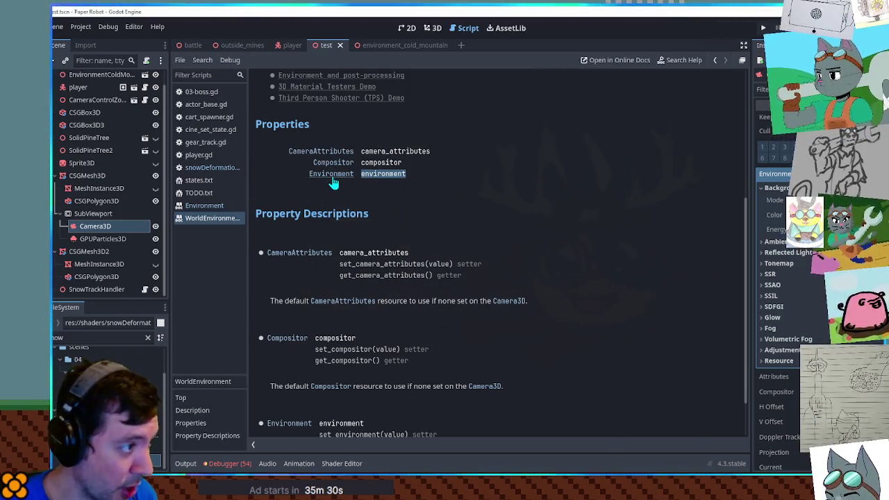
middle_click(214, 217)
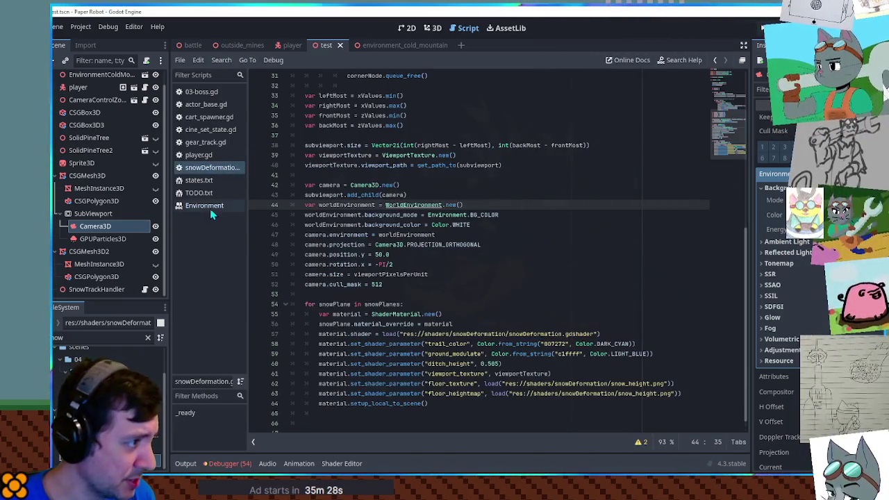
middle_click(212, 211)
Step: Read the WorldEnvironment and Environment class docs from the script, then return to snowDeformation.gd
double_click(336, 206)
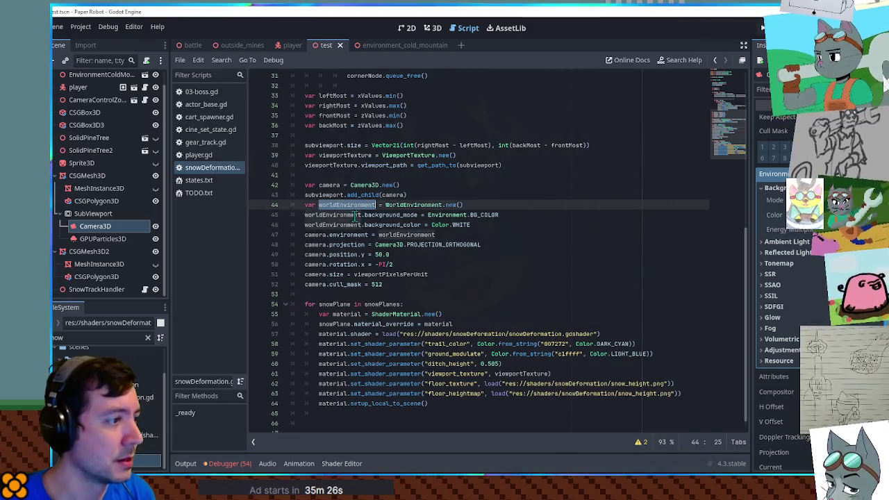
click(361, 215)
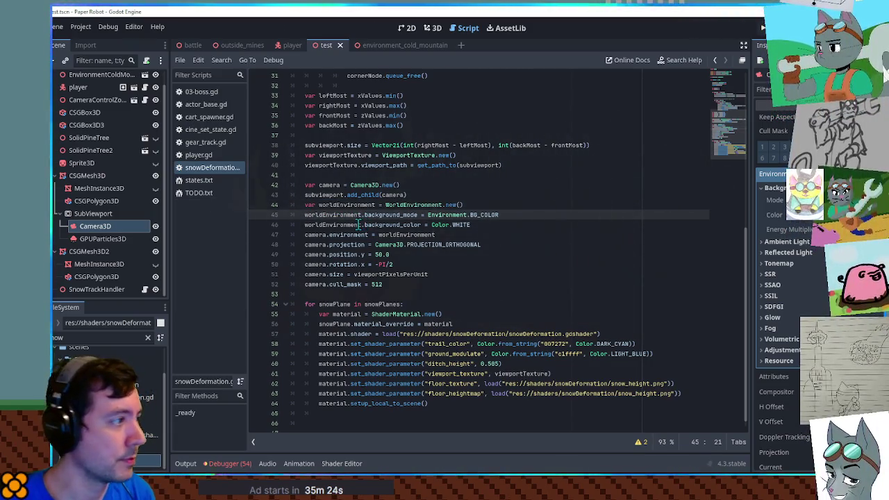
ctrl+click(413, 206)
scroll(368, 215, down, 5)
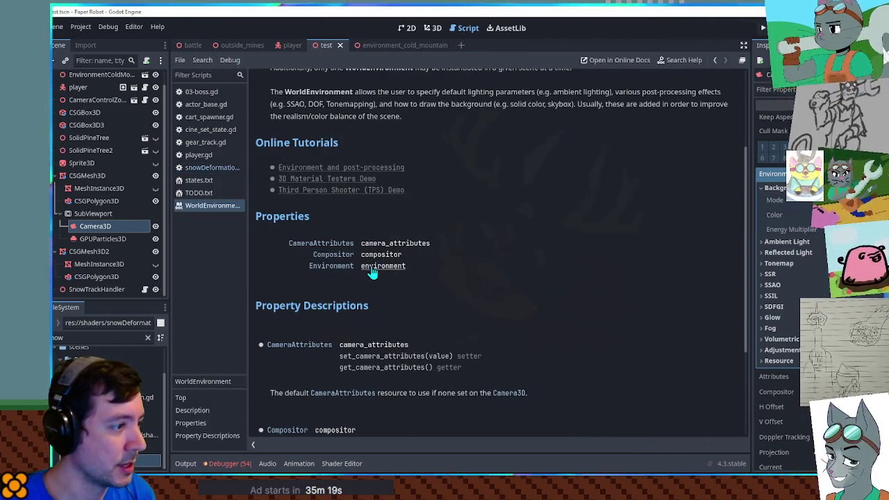
click(340, 267)
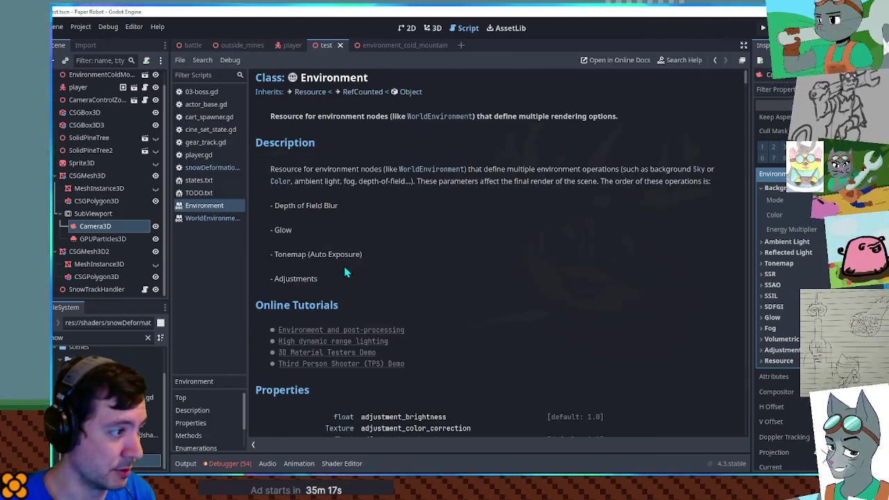
scroll(344, 266, down, 3)
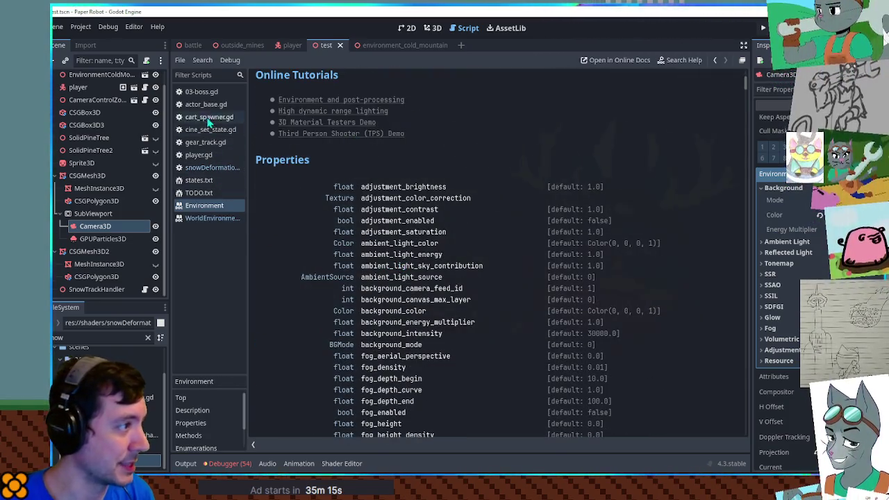
key(ctrl+w)
key(ctrl+w)
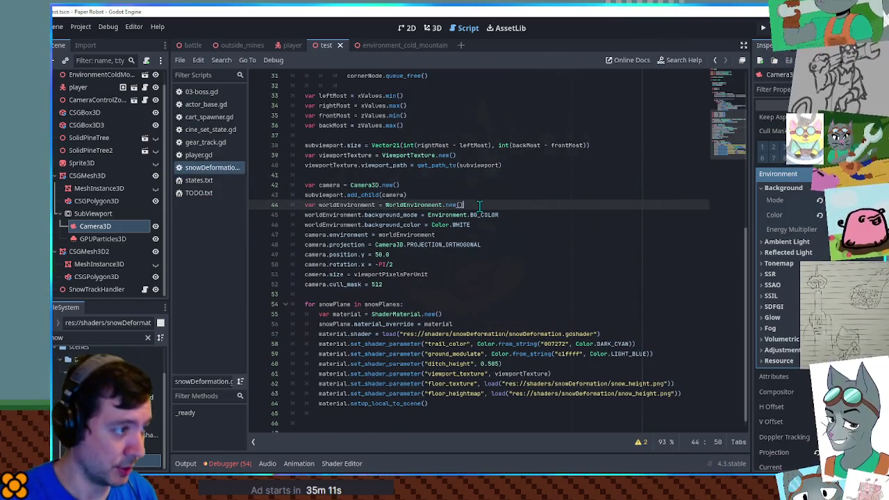
Step: Add the line worldEnvironment.environment = Environment.new() after line 44
key(Return)
text(environment)
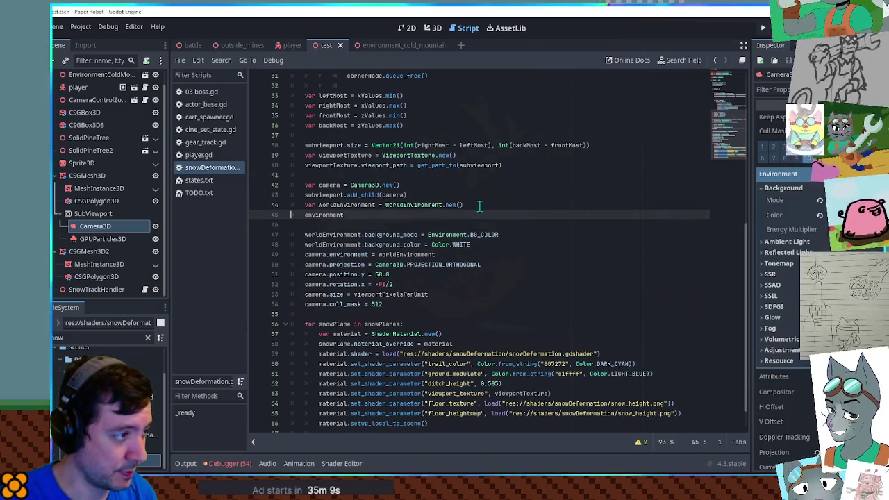
double_click(341, 205)
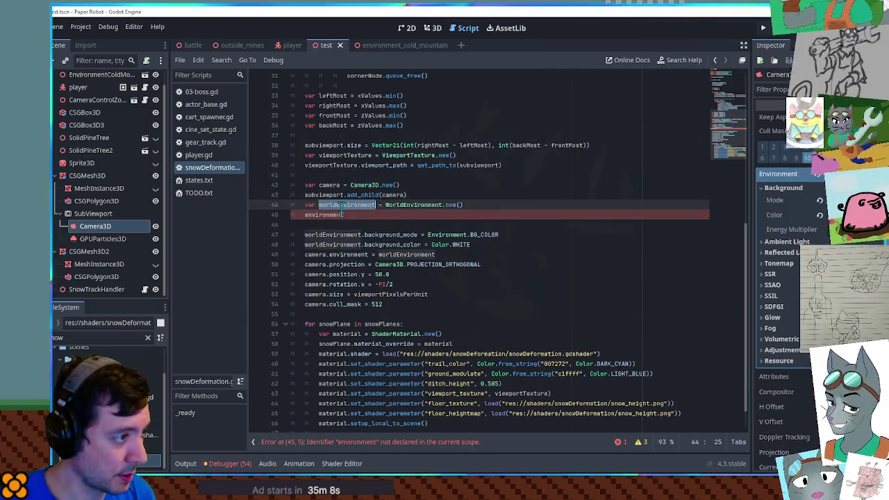
click(307, 215)
key(ctrl+v)
key(End)
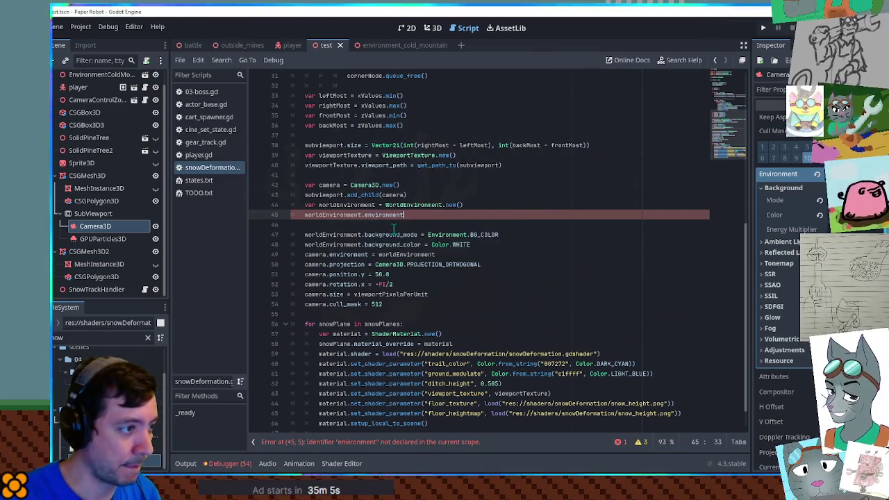
text( = Environment.new()
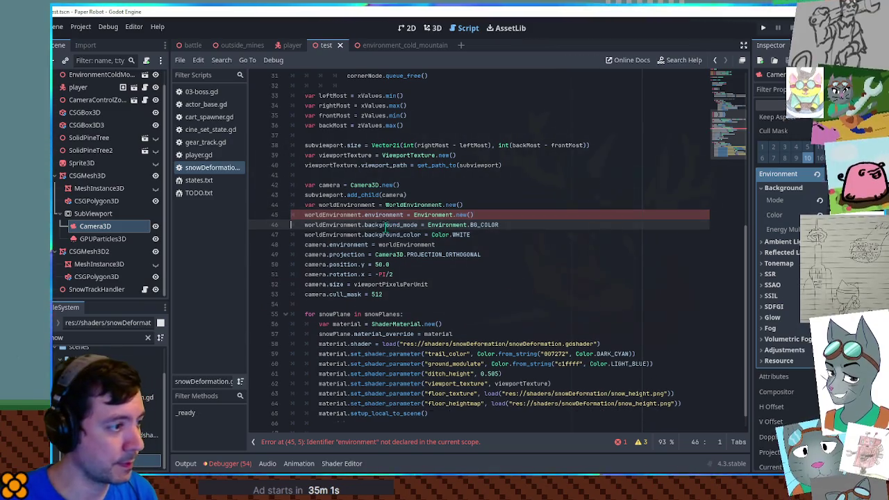
key(Delete)
Step: Point background_mode and background_color at worldEnvironment.environment and run the project
double_click(342, 224)
key(ctrl+d)
key(ctrl+v)
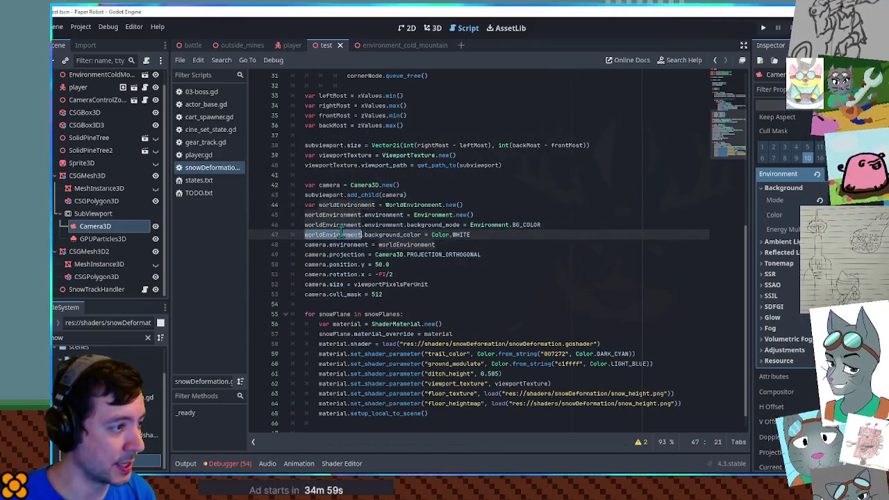
click(512, 191)
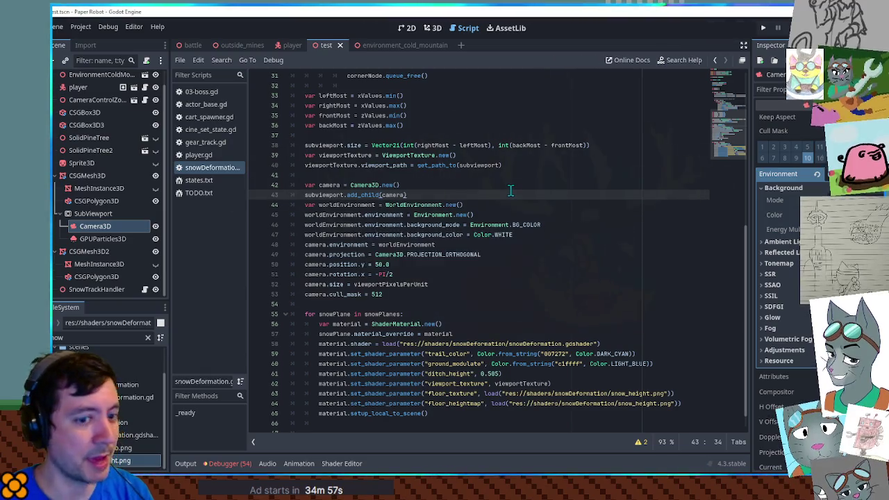
key(F6)
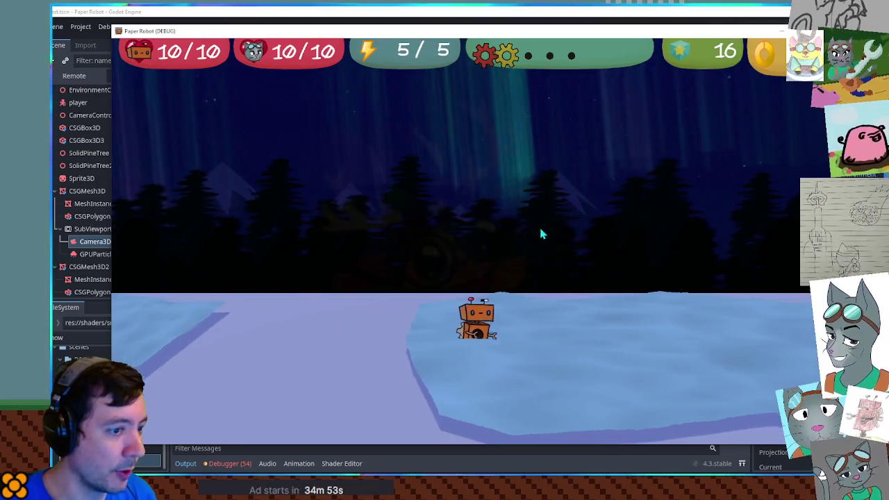
Step: Walk the robot left, forward, back and right across the snow, then stop the game
key(Left)
key(Down)
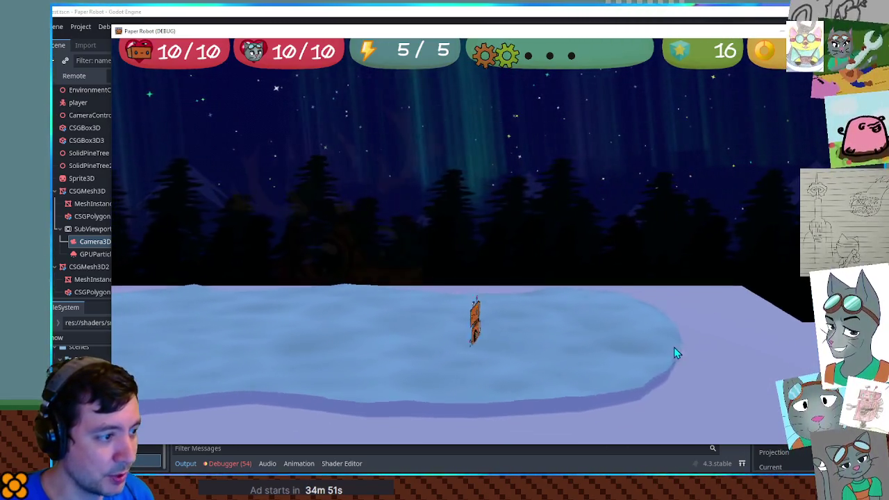
key(Up)
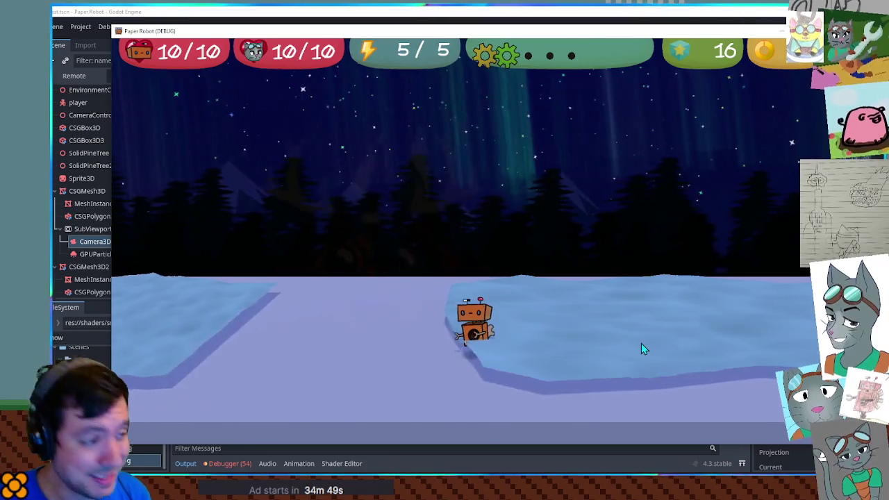
key(Up)
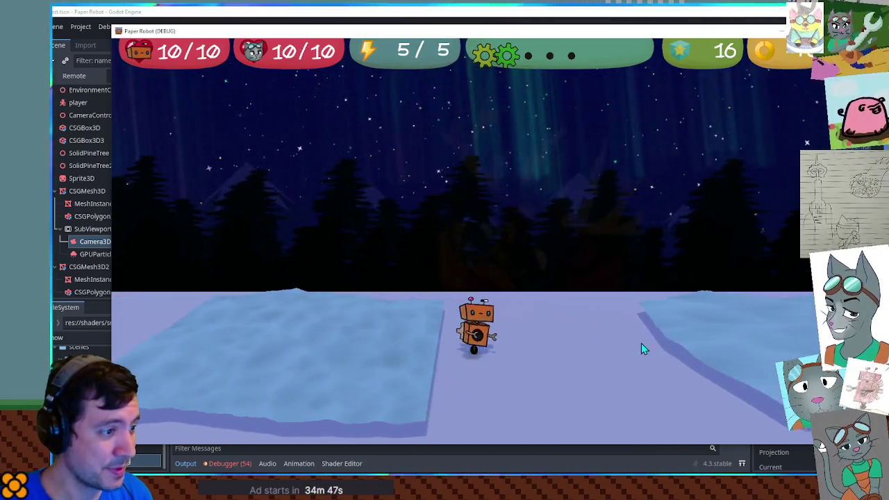
key(Down)
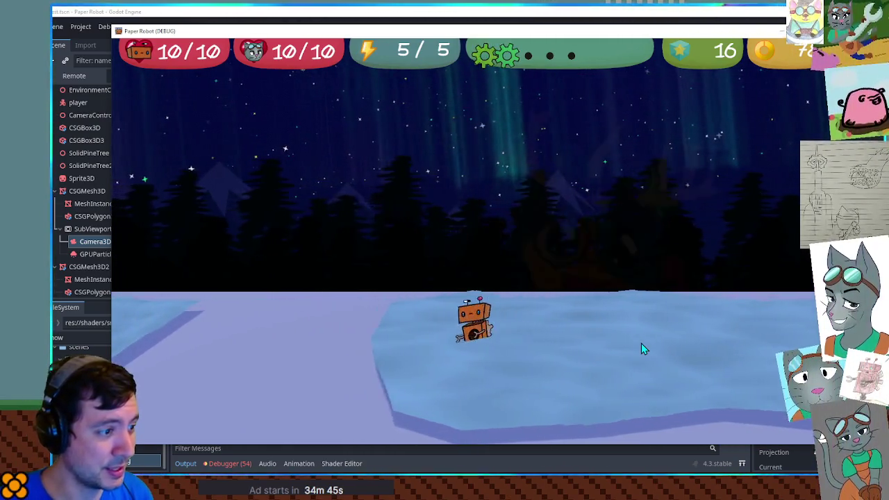
key(Down)
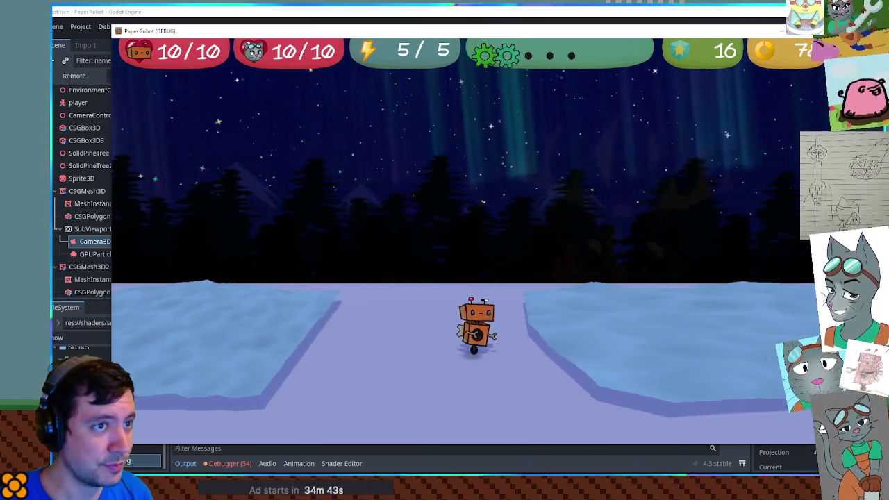
key(Right)
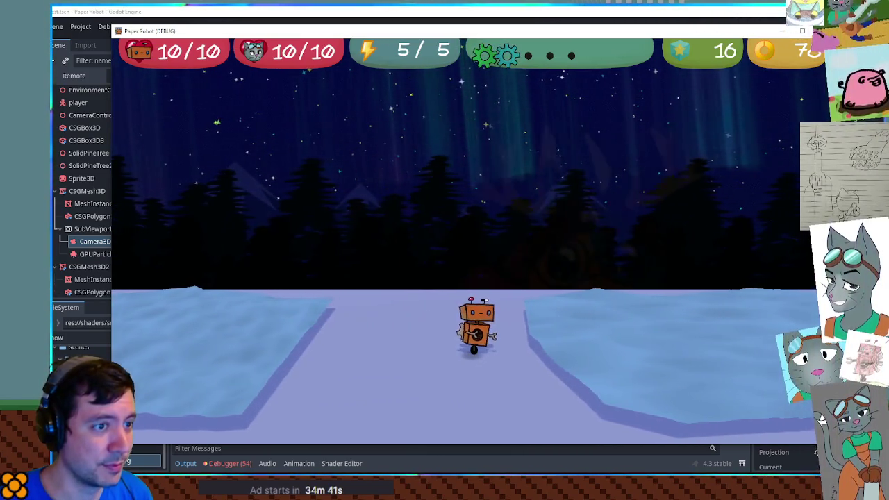
key(F8)
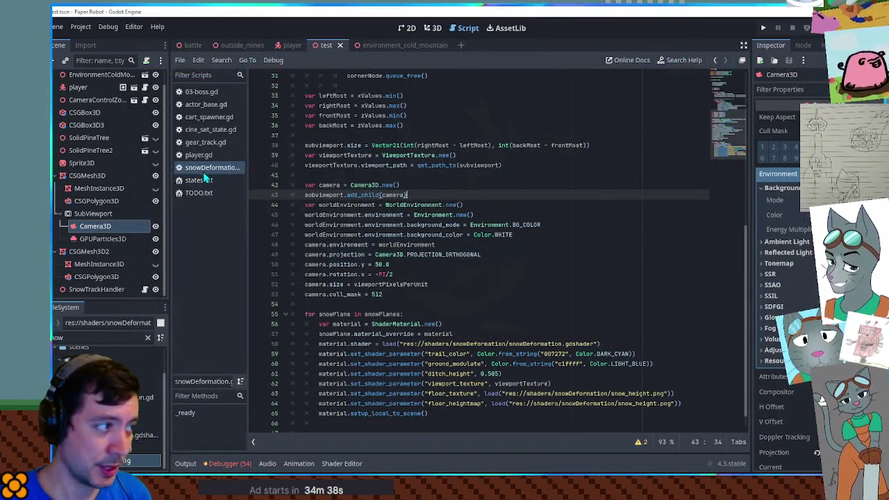
Step: Reparent GPUParticles3D from SubViewport to player, revert its Transform Position, and run the game
click(106, 241)
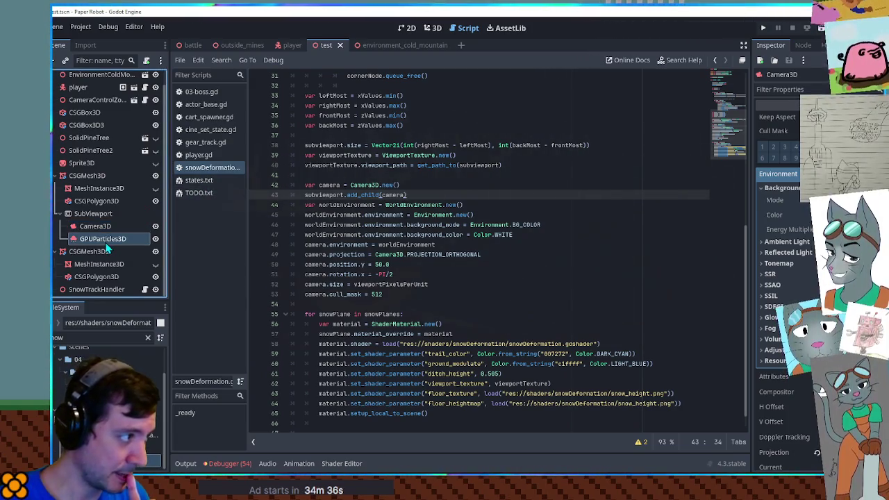
click(433, 29)
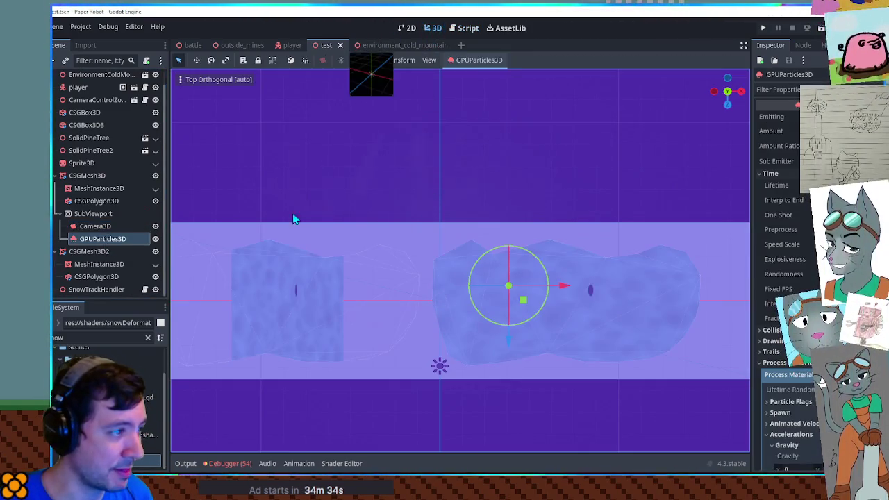
drag(120, 241, 82, 88)
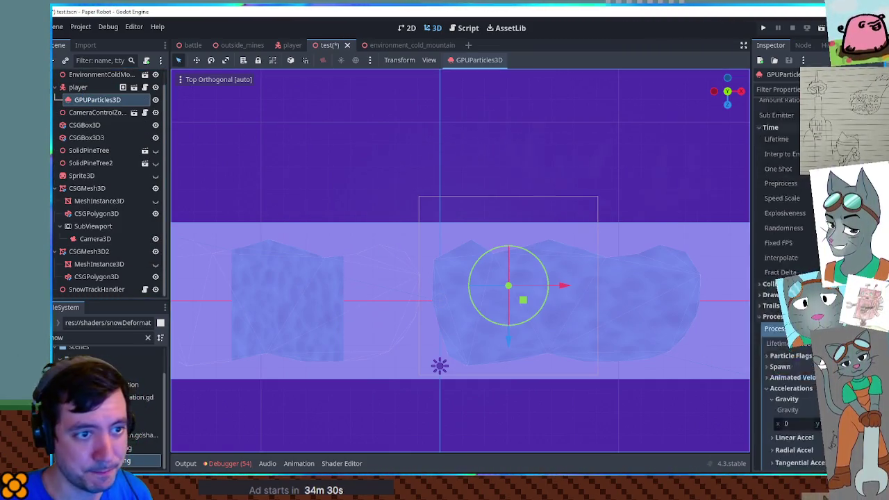
scroll(821, 363, down, 15)
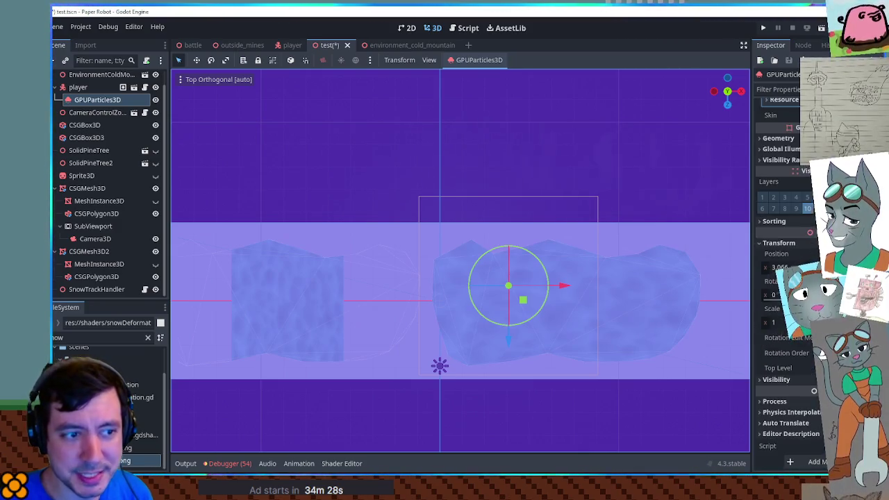
click(810, 254)
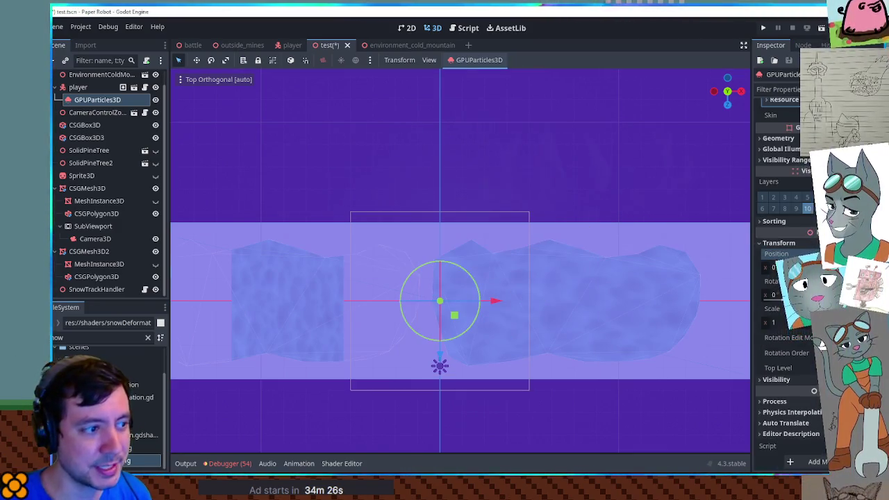
key(F6)
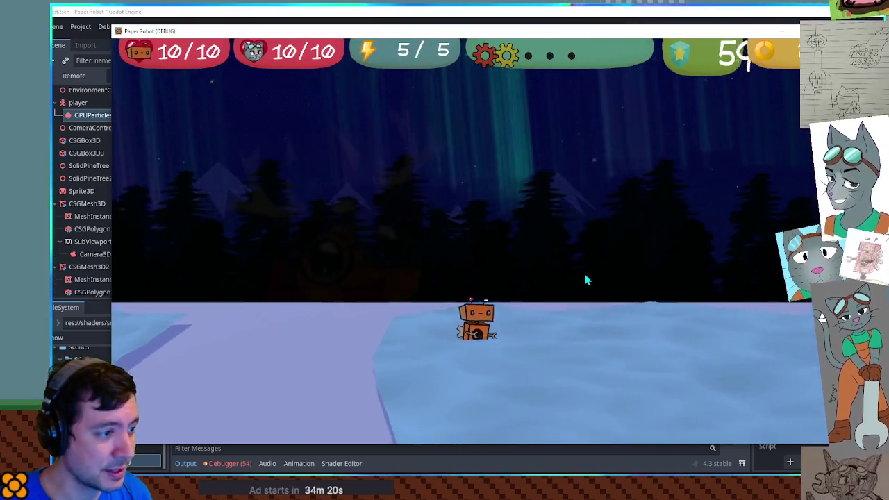
Step: Walk the robot right, left, forward and back with D, A, W, S to leave snow footprints
key(d)
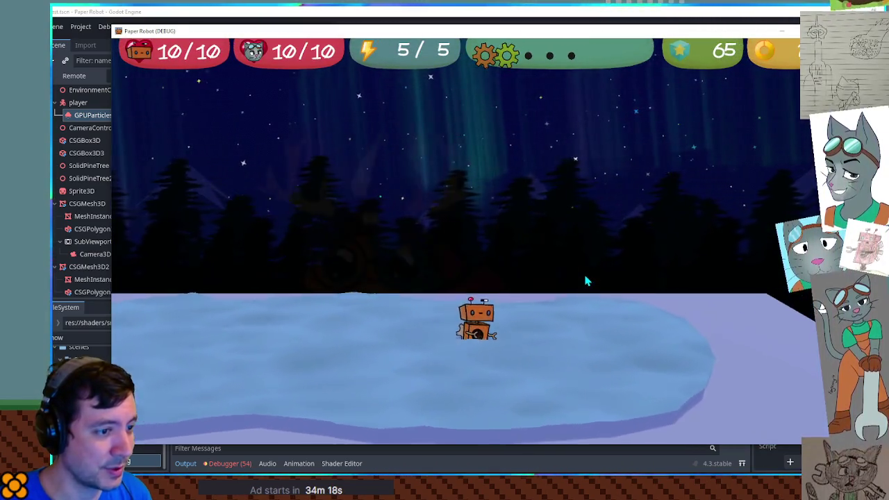
key(a)
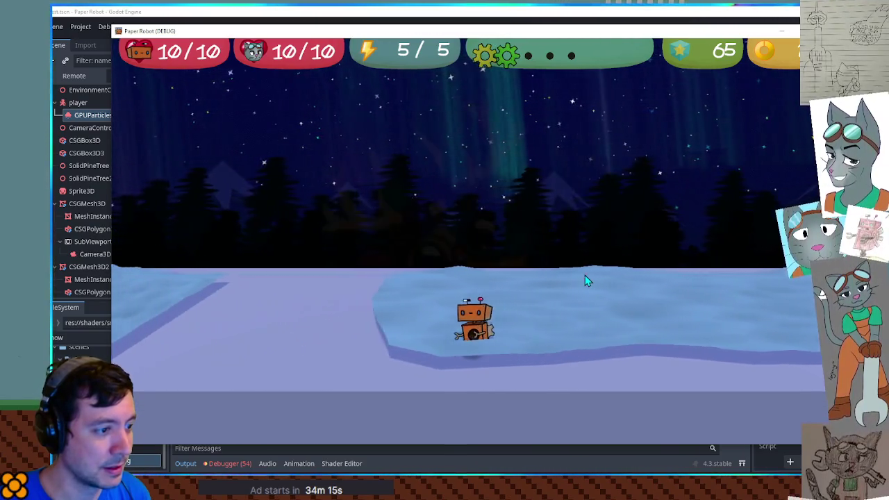
key(a)
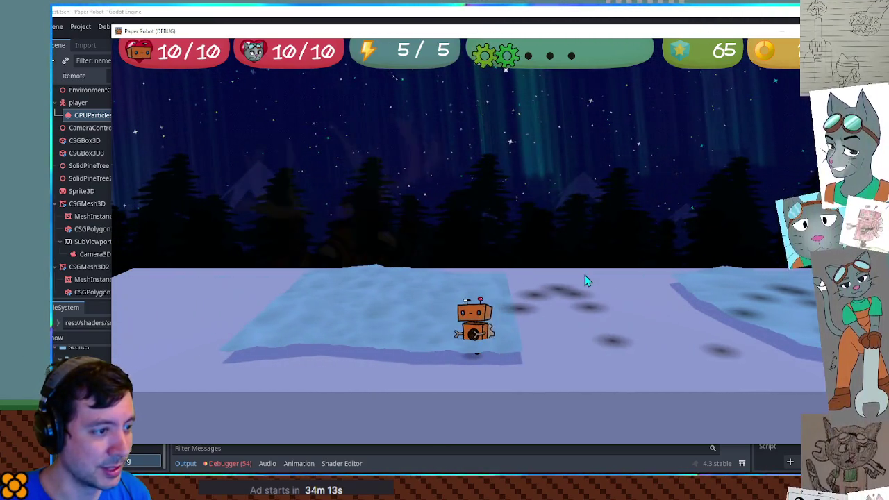
key(w)
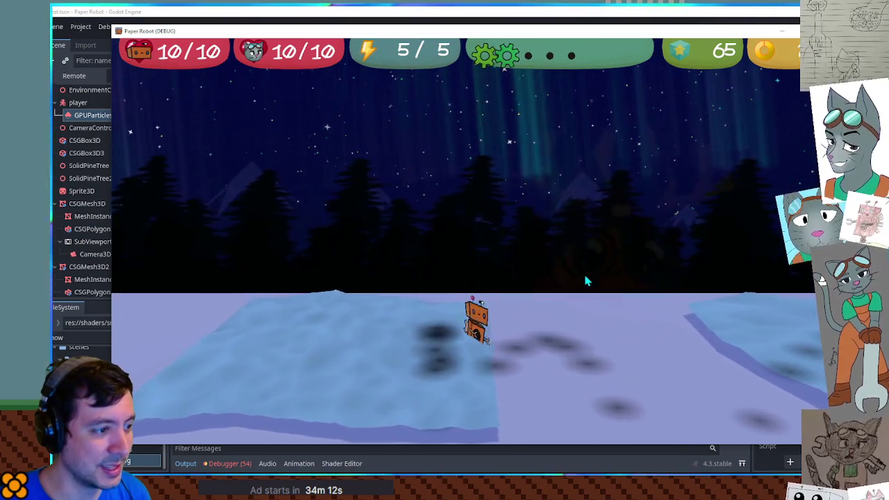
key(s)
key(d)
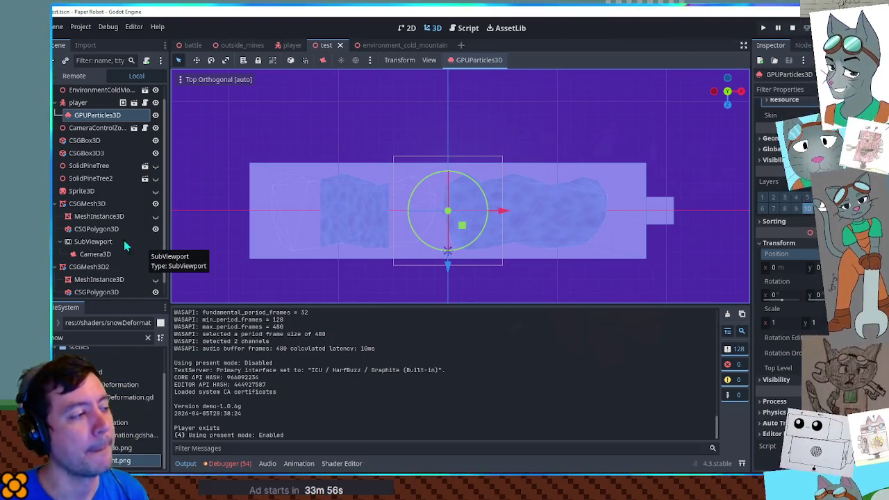
Step: In the Remote tree, enable Own World 3D on SnowTrackHandler's runtime SubViewport, then return to the game
click(73, 76)
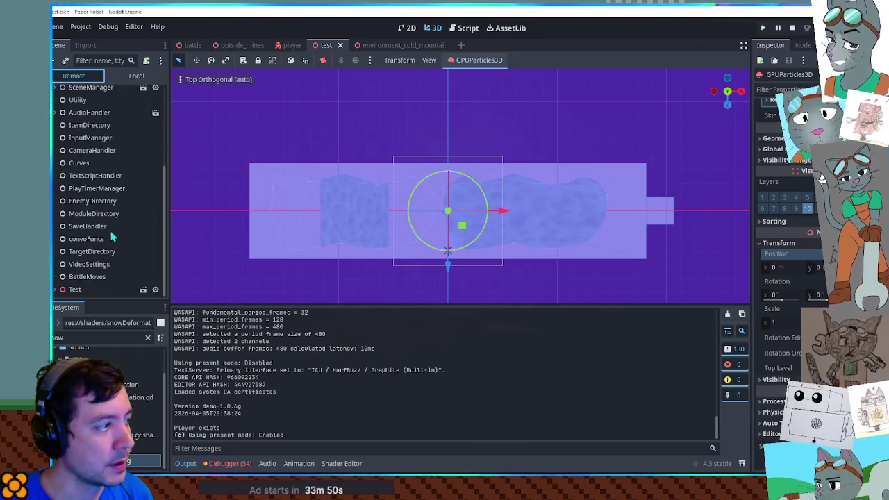
click(57, 288)
scroll(84, 275, down, 1)
click(85, 276)
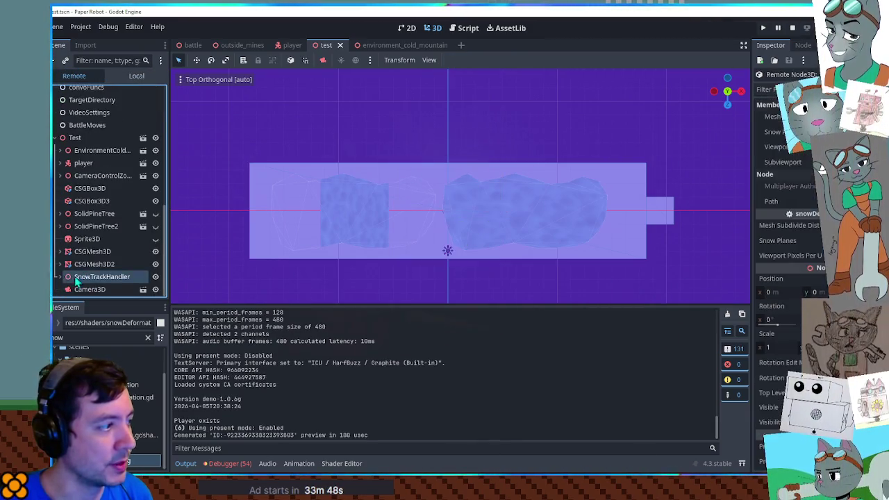
scroll(84, 277, down, 1)
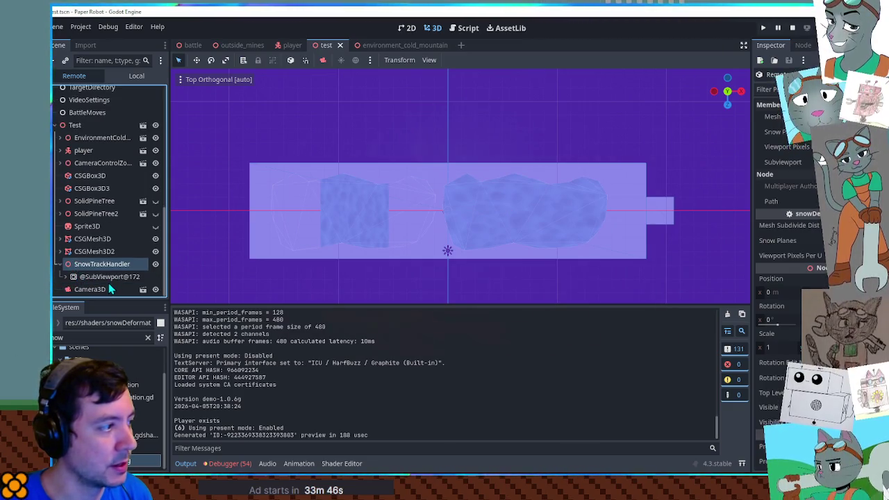
click(104, 277)
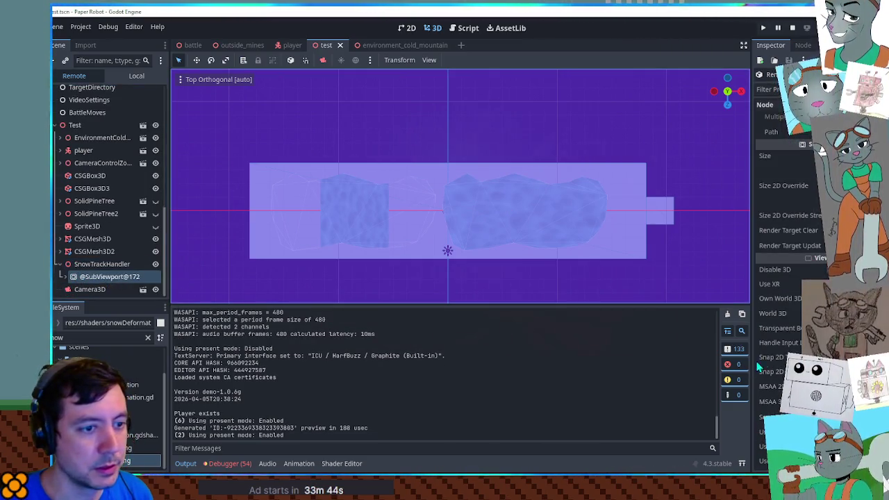
click(833, 298)
key(alt+Tab)
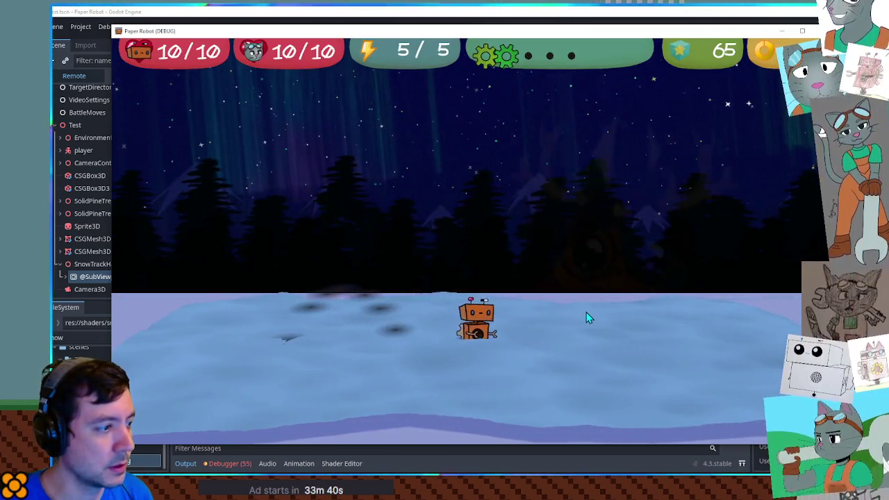
Step: Walk and jump the robot across the snow to leave footprint trails
key(space)
key(d)
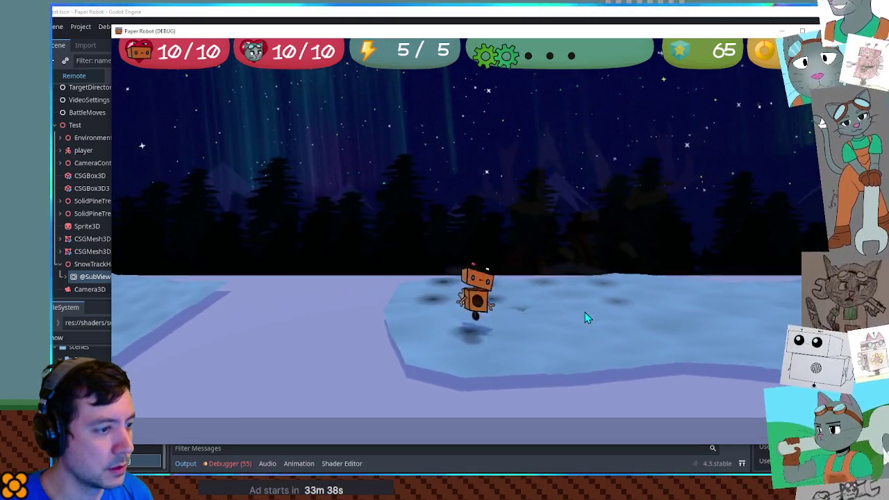
key(space)
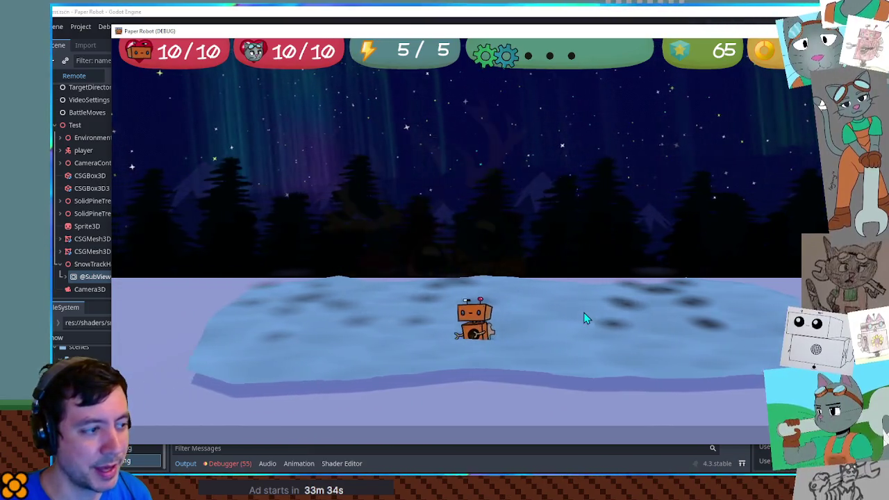
key(w)
key(space)
key(s)
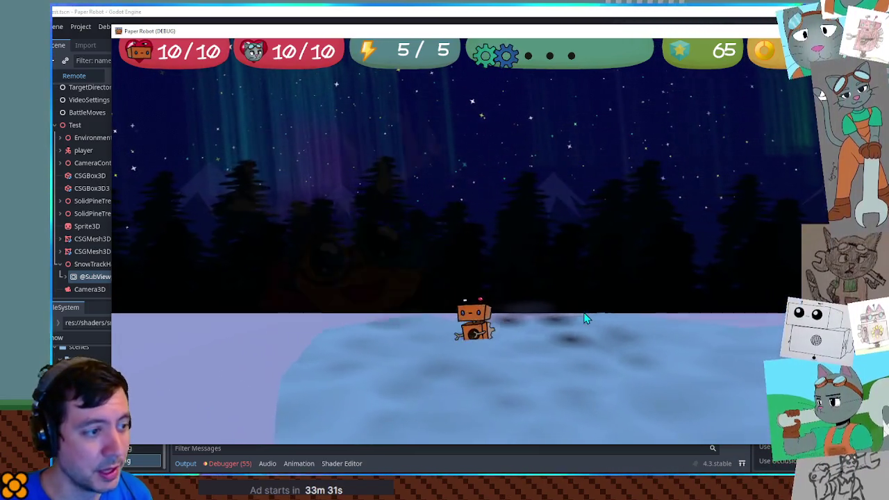
key(space)
Step: Walk the robot back and forth on the ice, jump to other ice, then stop the game
key(s)
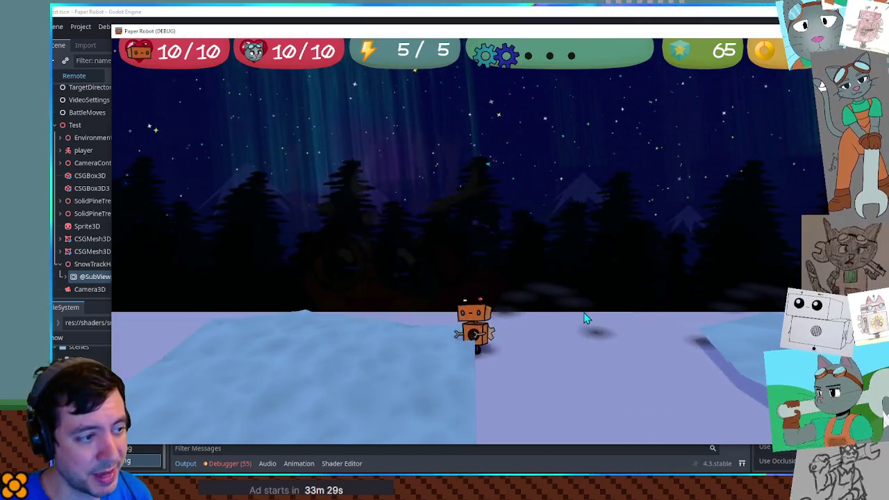
key(w)
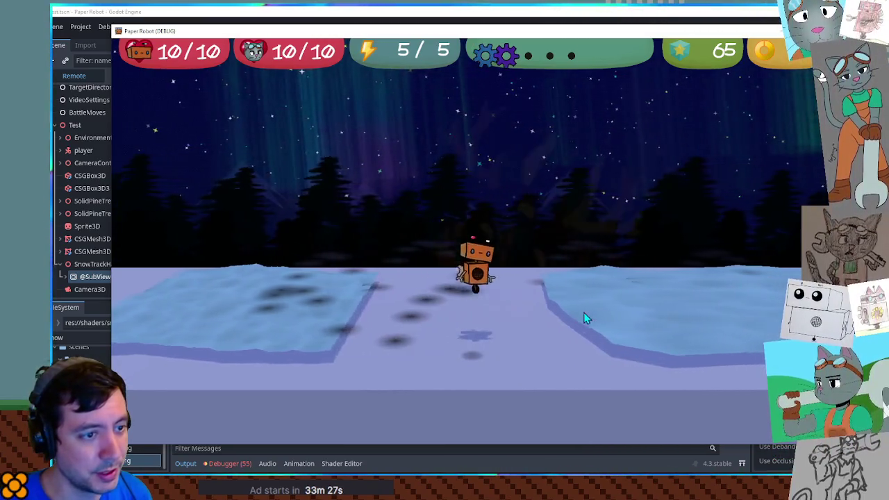
key(s)
key(w)
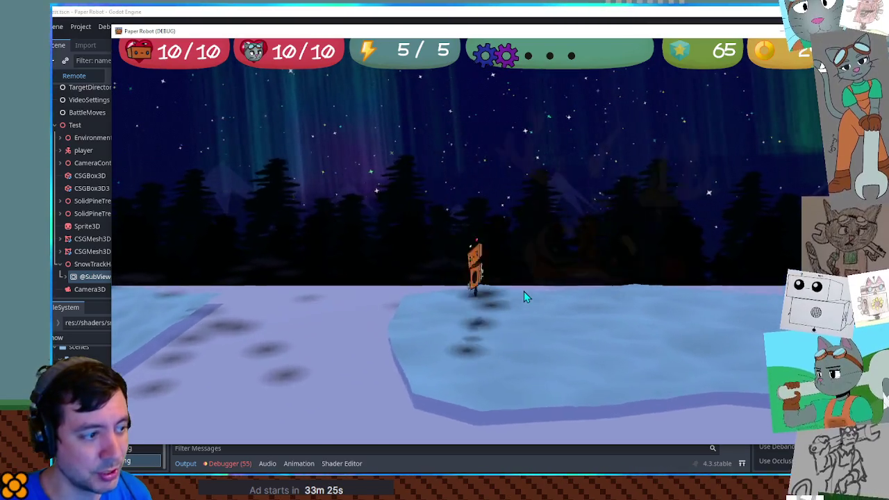
key(s)
key(w)
key(s)
key(space)
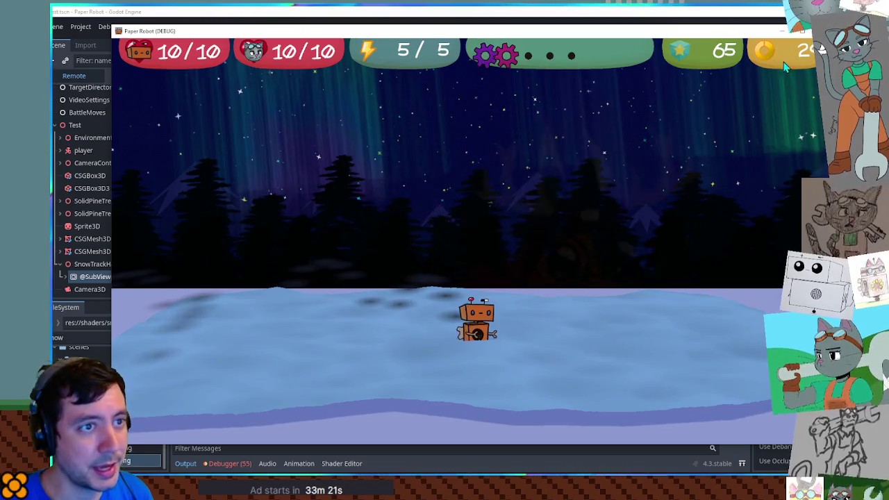
key(F8)
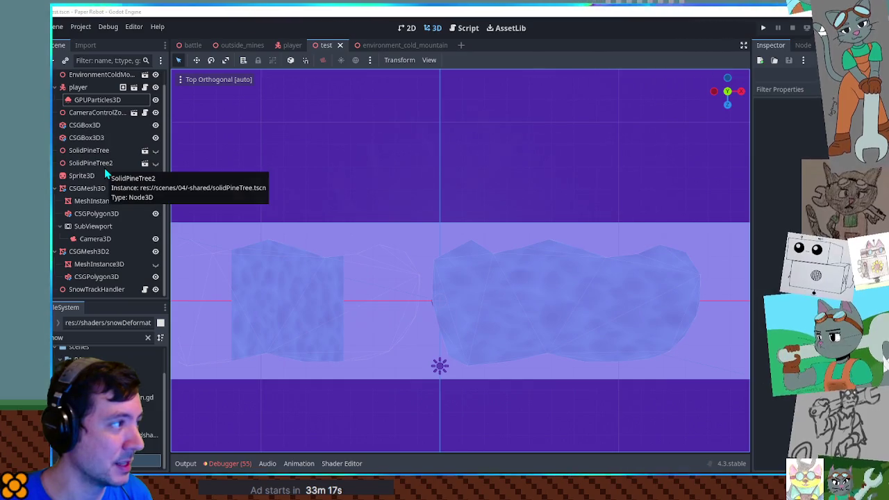
Step: Put GPUParticles3D under the SubViewport, shift it over the snow, save, and rerun the scene
click(93, 240)
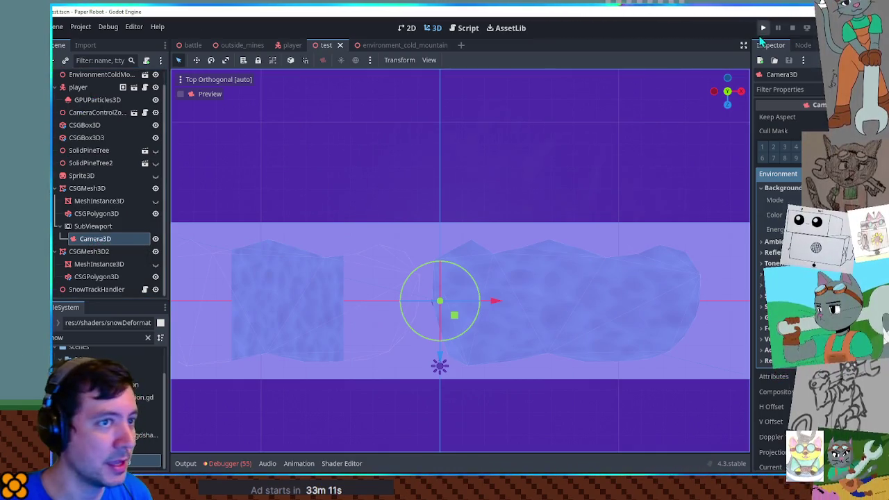
drag(93, 103, 97, 230)
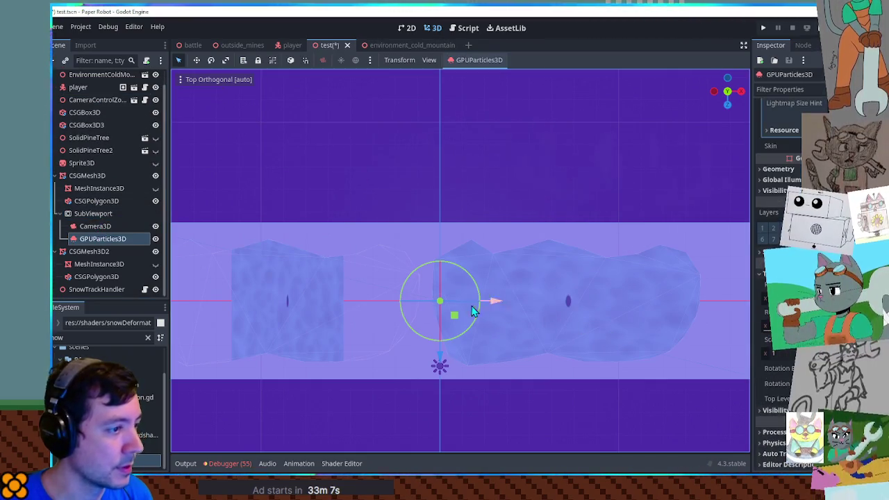
mouse_move(457, 318)
mouse_down()
mouse_move(356, 317)
mouse_move(479, 316)
mouse_move(517, 306)
mouse_move(505, 299)
mouse_up()
key(ctrl+s)
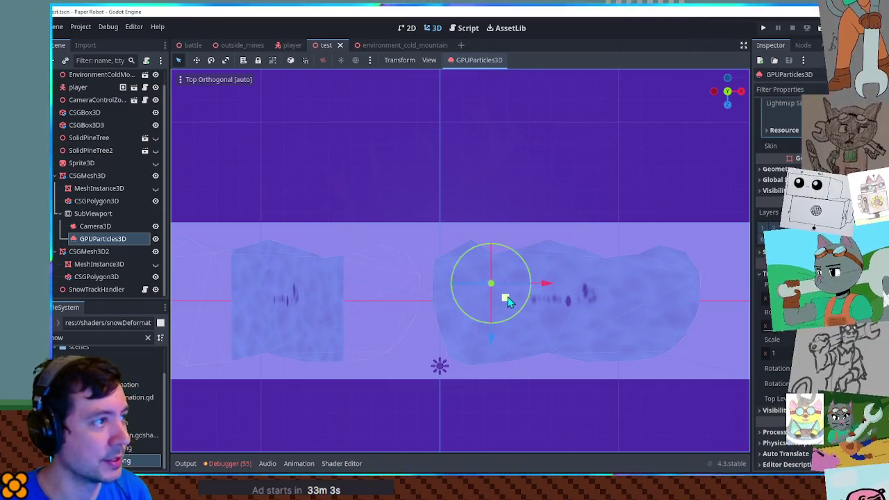
key(F6)
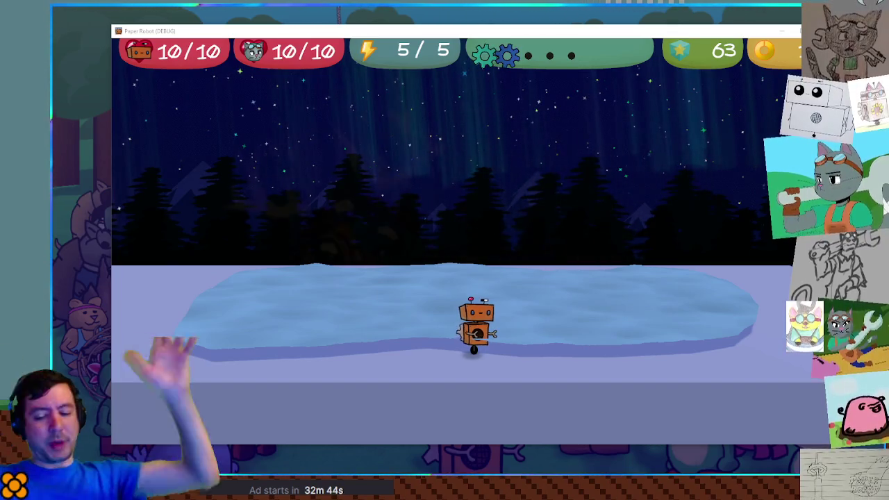
Step: Watch the game with the particles under the SubViewport, then stop it with F8
key(F8)
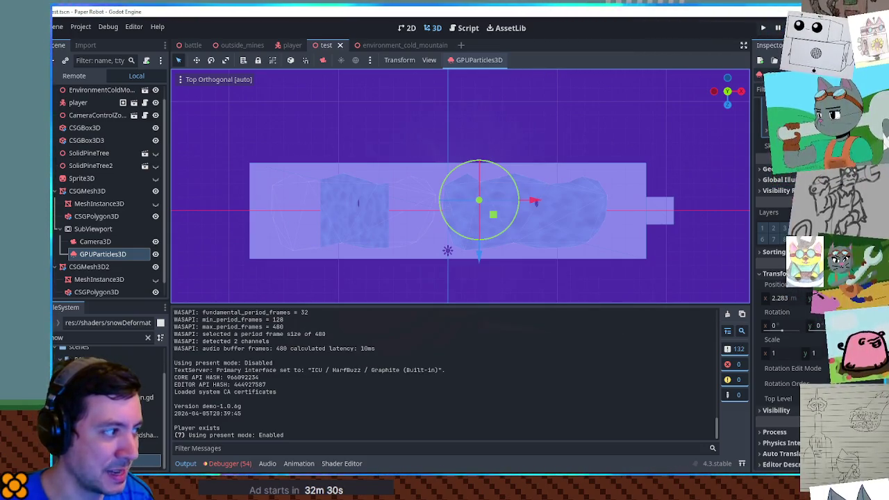
Step: Hide the Output panel and reset the particle node's position to 0
click(185, 464)
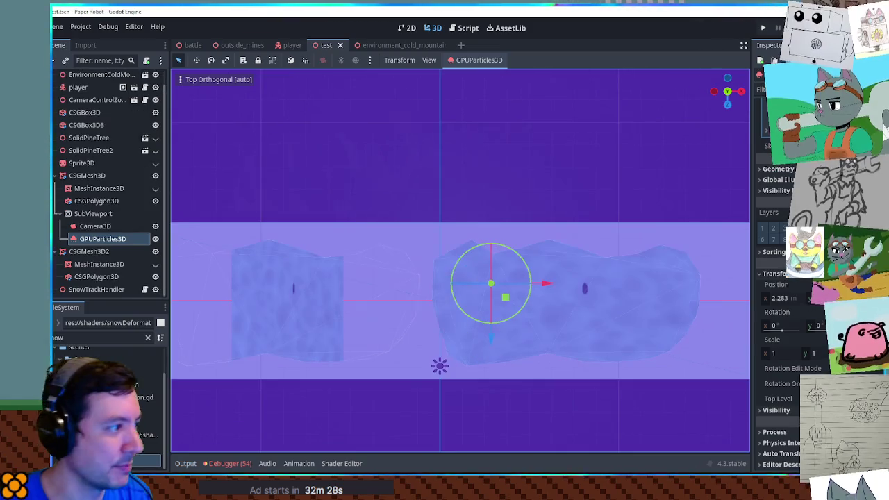
scroll(104, 236, down, 1)
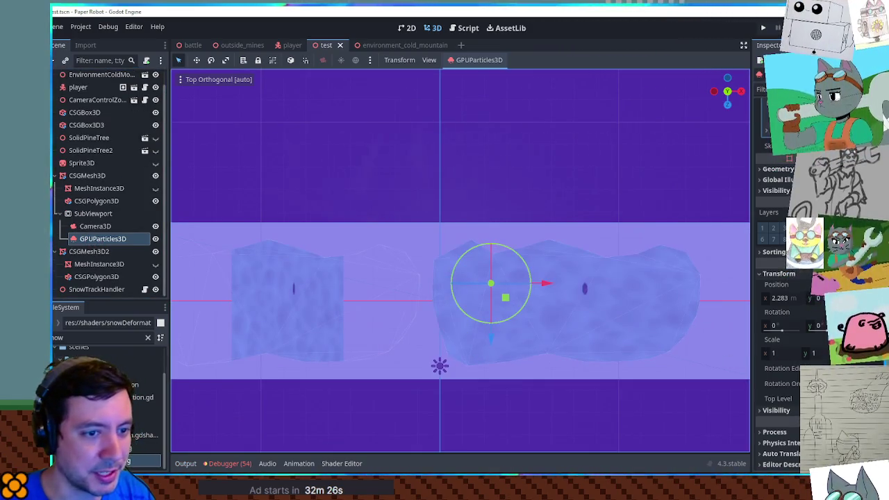
click(792, 285)
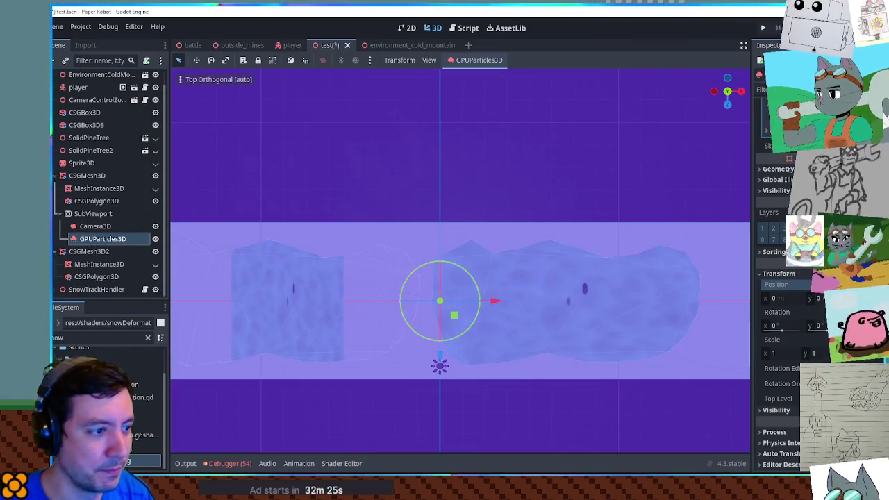
Step: Rename GPUParticles3D to SnowTracksParticles, correcting the misspelled first attempt
double_click(109, 239)
text(SnowTrackSP)
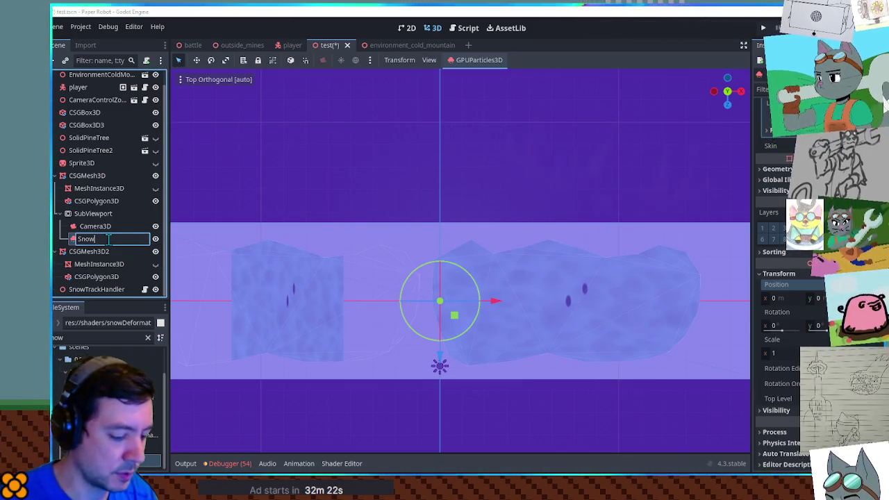
text(arti)
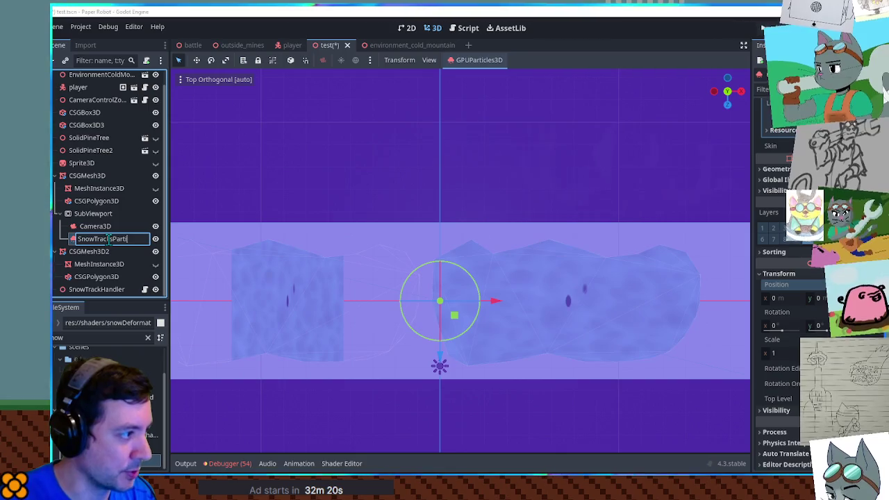
text(cle)
key(Return)
double_click(109, 239)
click(109, 239)
key(Delete)
text(s)
click(144, 239)
text(s)
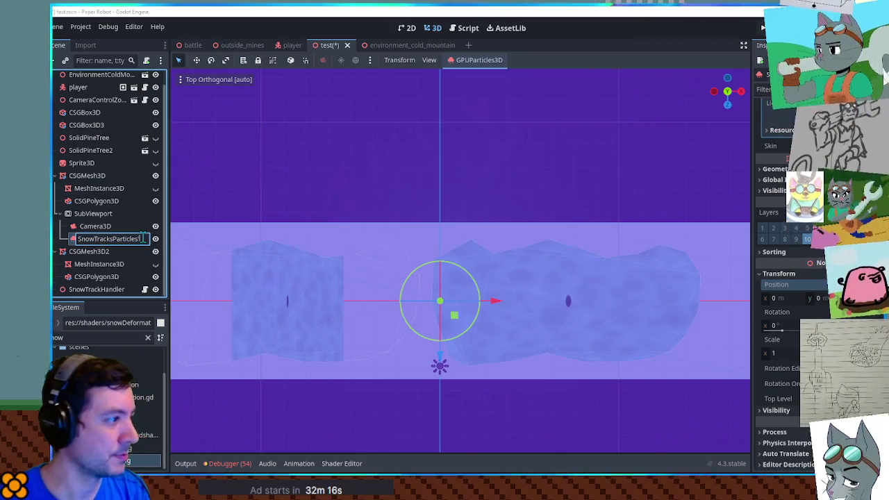
key(Return)
right_click(89, 239)
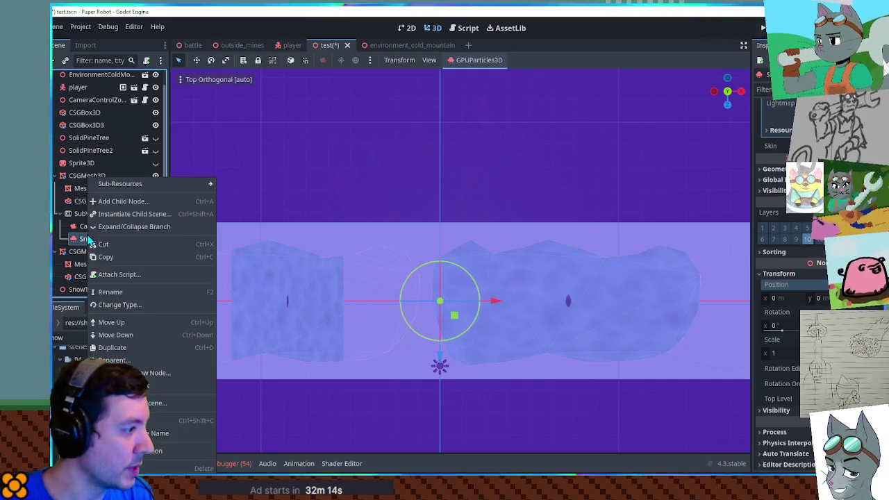
Step: Save the SnowTracksParticles branch as snow_tracks_particles.tscn in scenes/04/-shared/snowDeformation
click(160, 403)
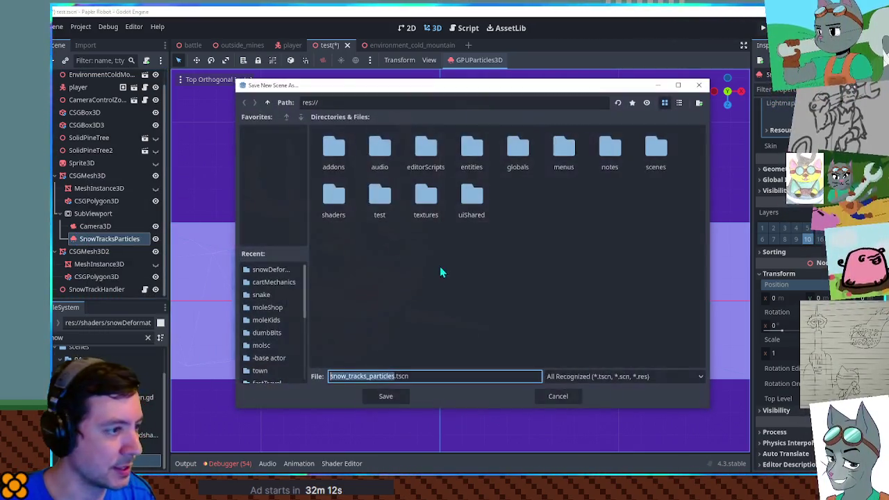
double_click(663, 156)
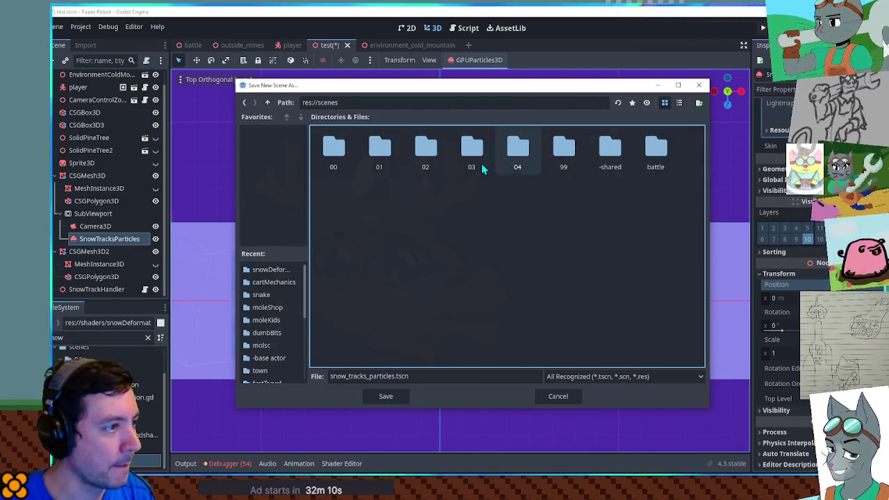
double_click(514, 161)
double_click(340, 157)
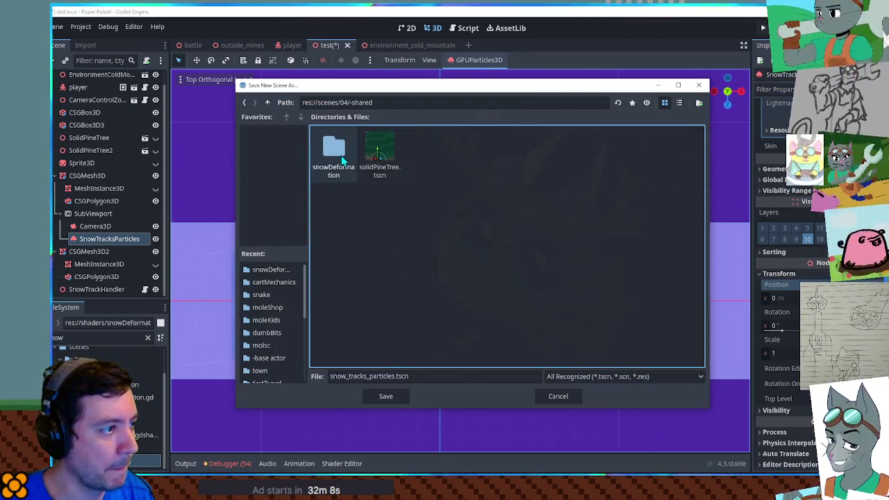
double_click(336, 157)
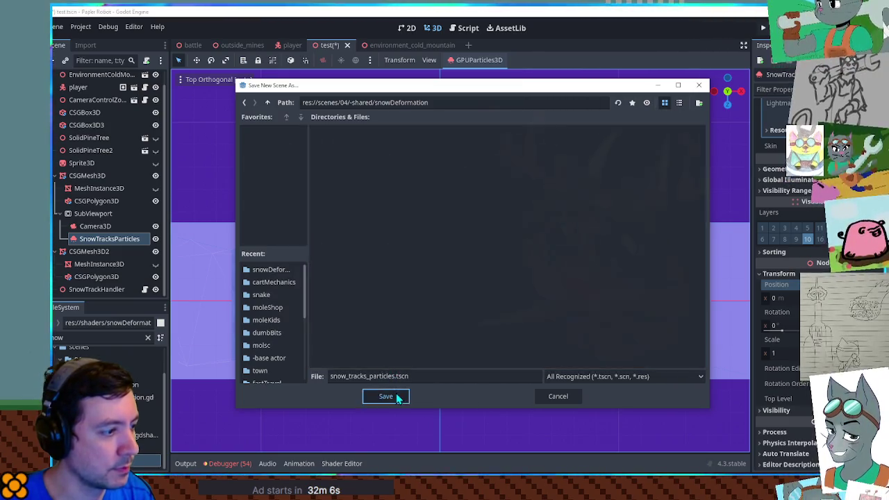
click(395, 396)
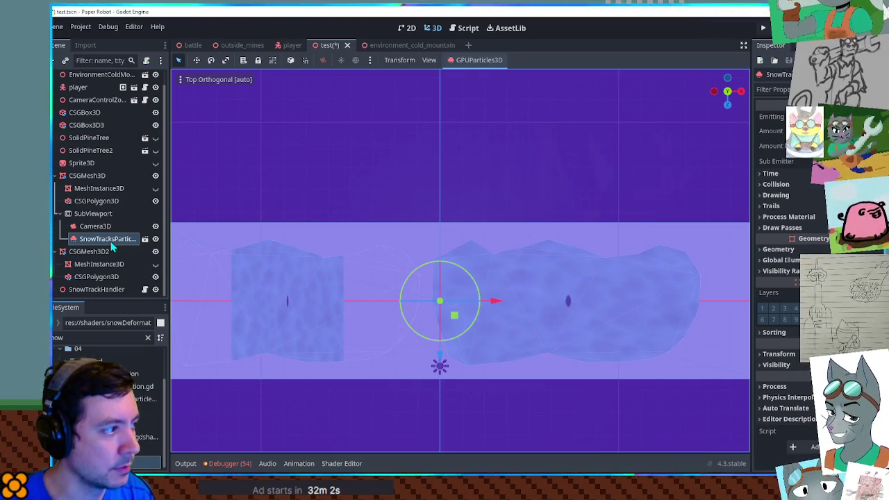
Step: Delete the SubViewport node and its children, then save the test scene
click(92, 214)
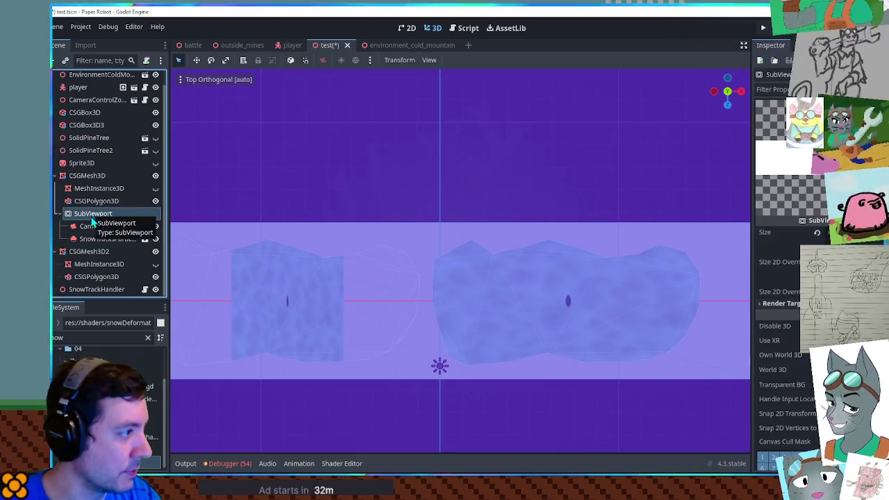
key(Delete)
key(Return)
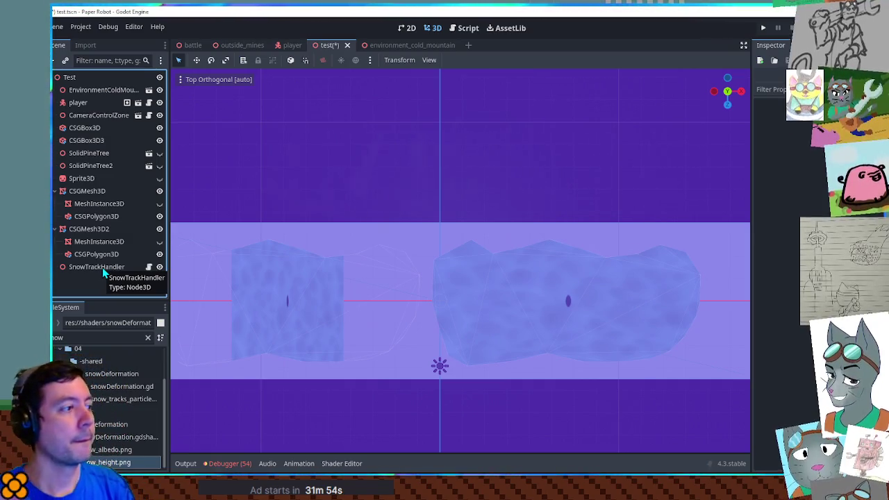
key(ctrl+s)
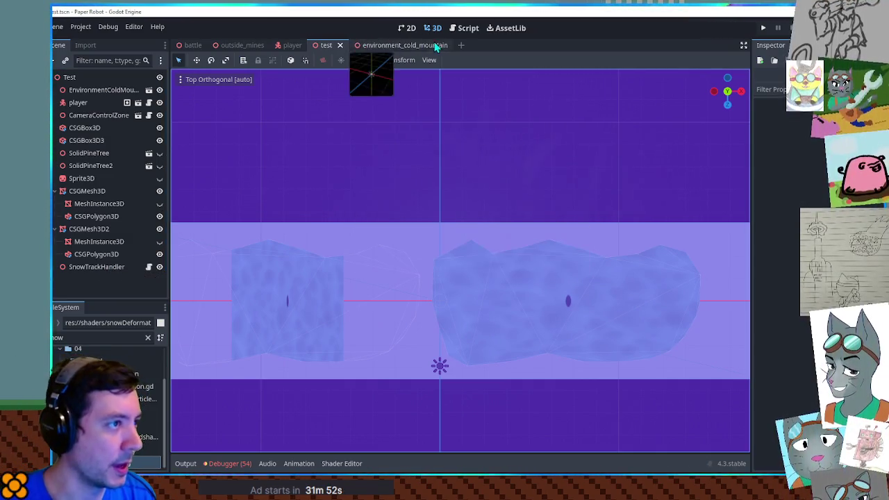
Step: In snowDeformation.gd, add 'var testParticles: GPUParticles3D' below the subviewport declaration and copy the name
click(467, 28)
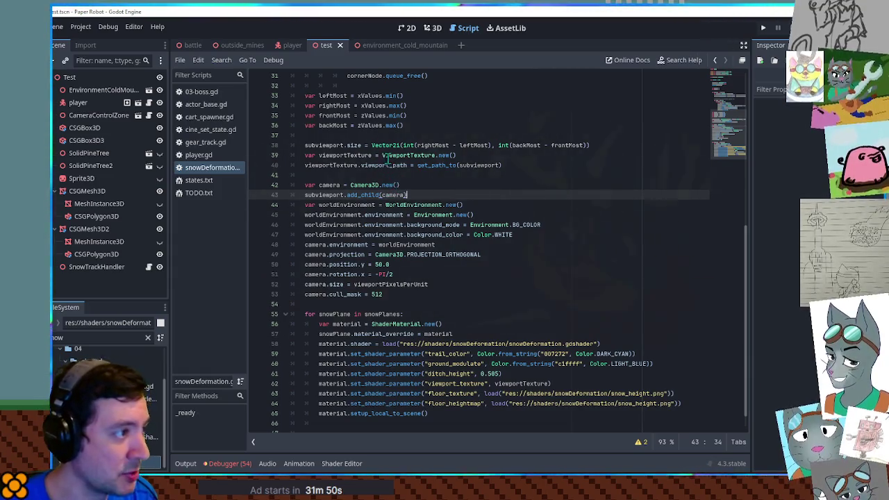
scroll(547, 200, up, 10)
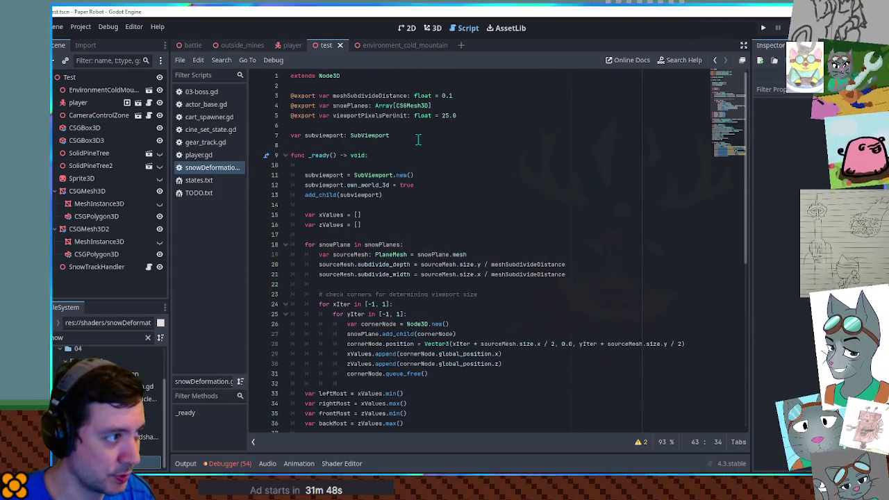
click(418, 139)
key(Return)
key(Return)
text(var testParticles:)
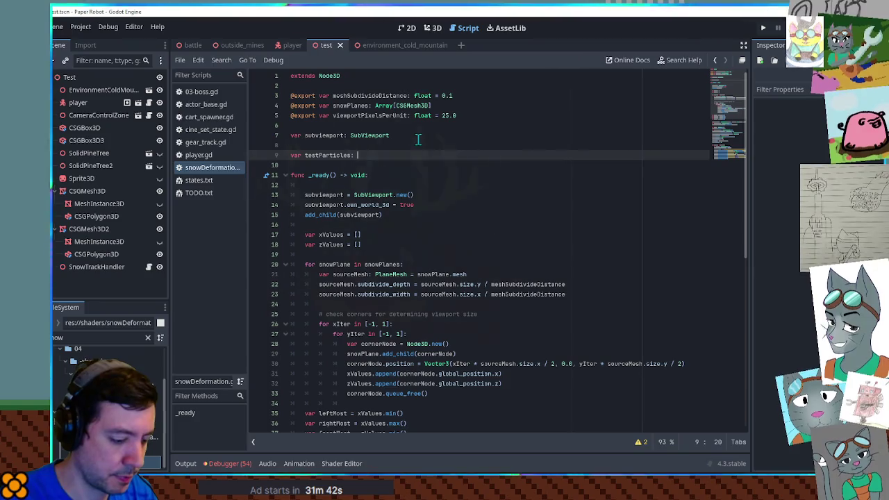
key(BackSpace)
text(: GP)
key(Return)
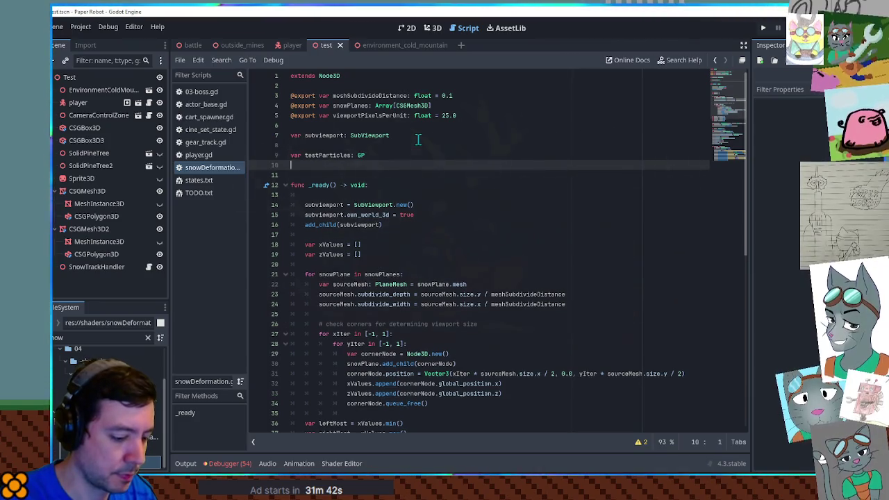
key(BackSpace)
text(U)
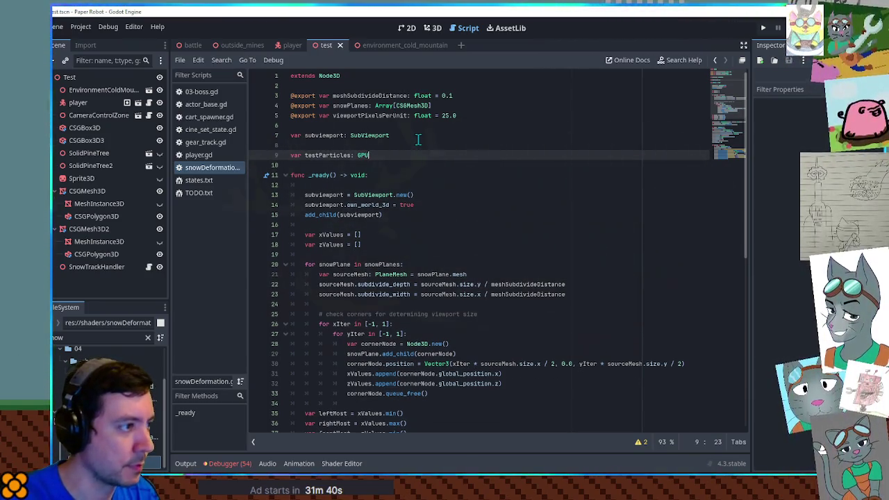
key(Return)
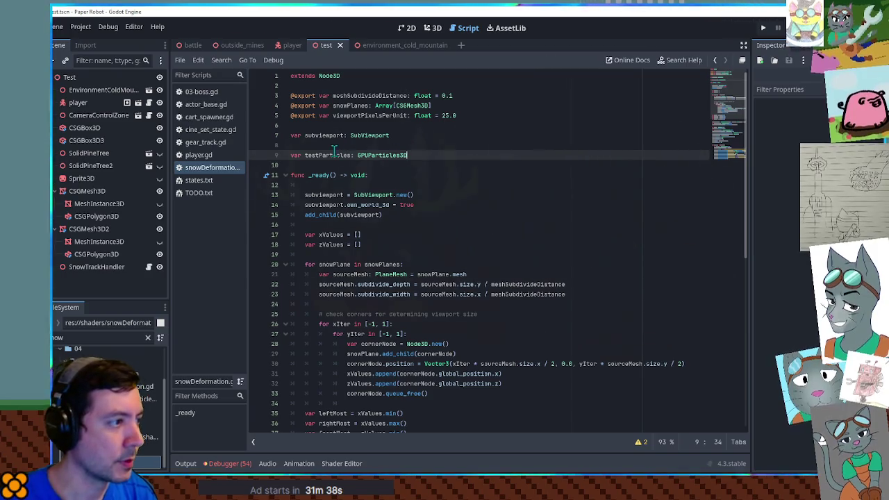
double_click(334, 154)
key(ctrl+c)
scroll(308, 200, down, 10)
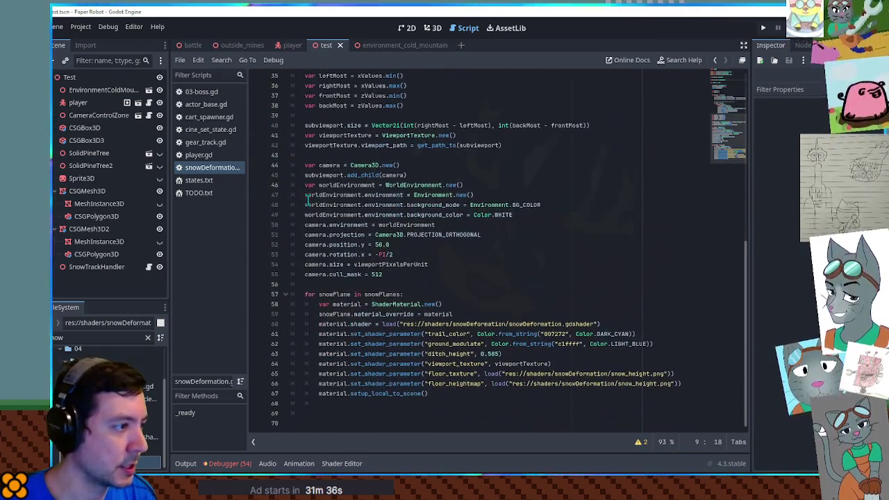
Step: On line 69, assign testParticles = load() of snow_tracks_particles.tscn
click(443, 413)
key(ctrl+v)
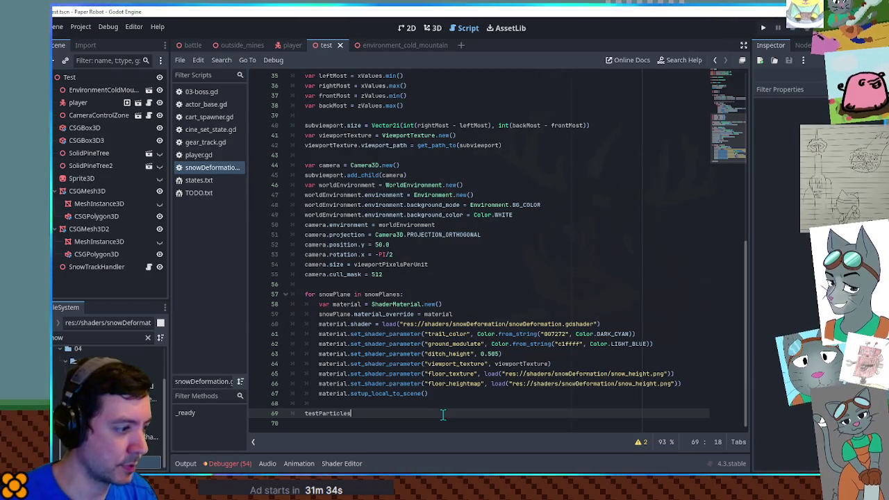
text( = load()
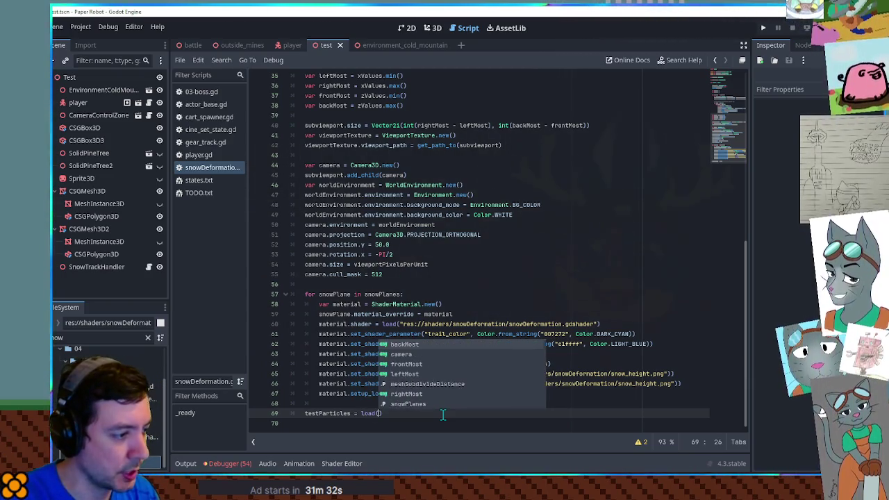
text(")
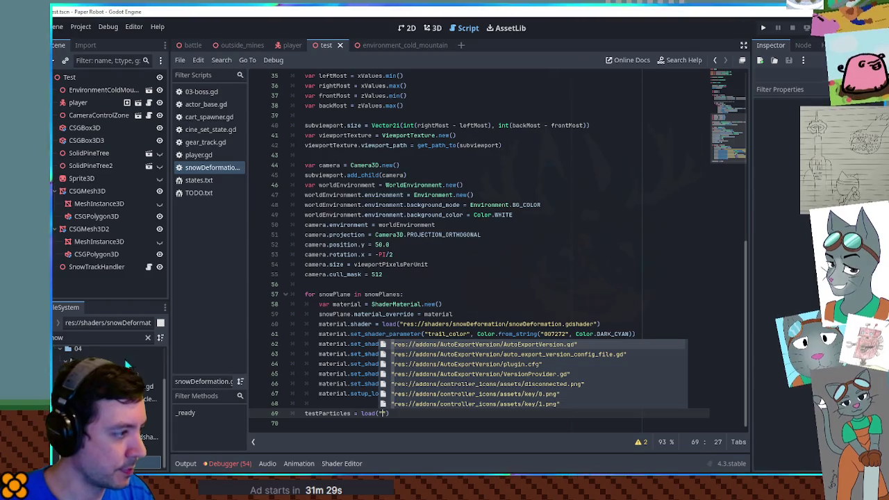
text(snow)
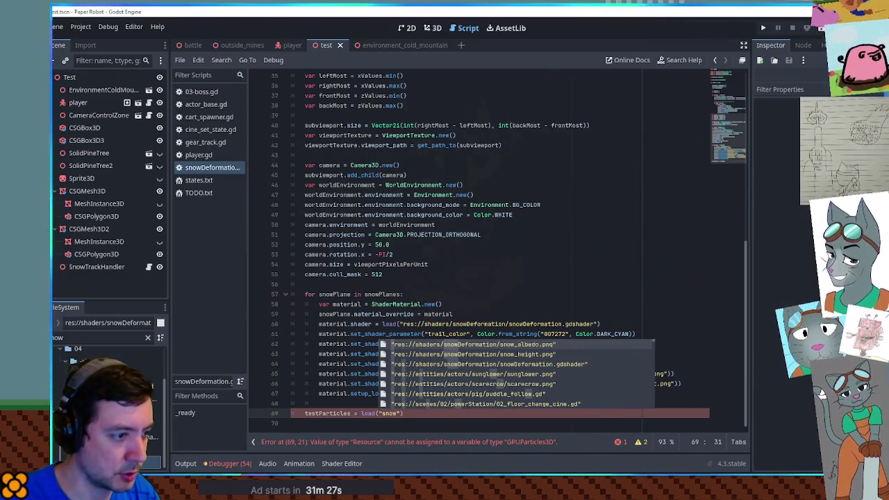
key(Down)
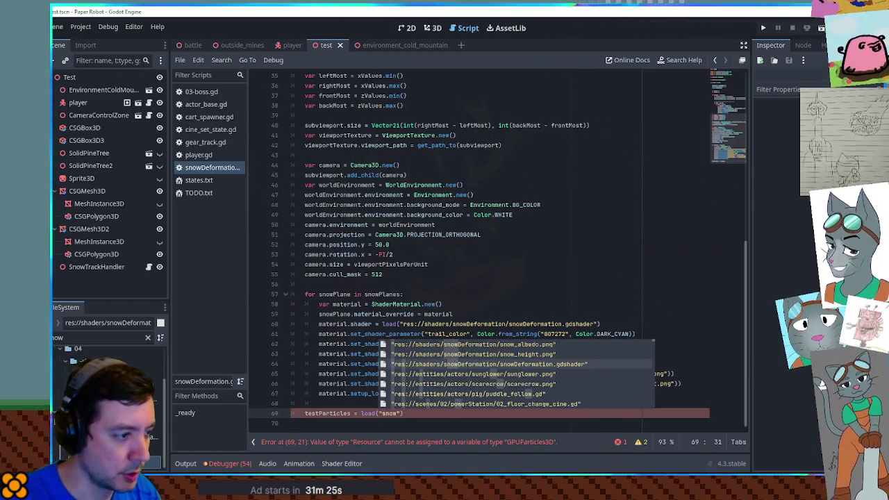
text(tr)
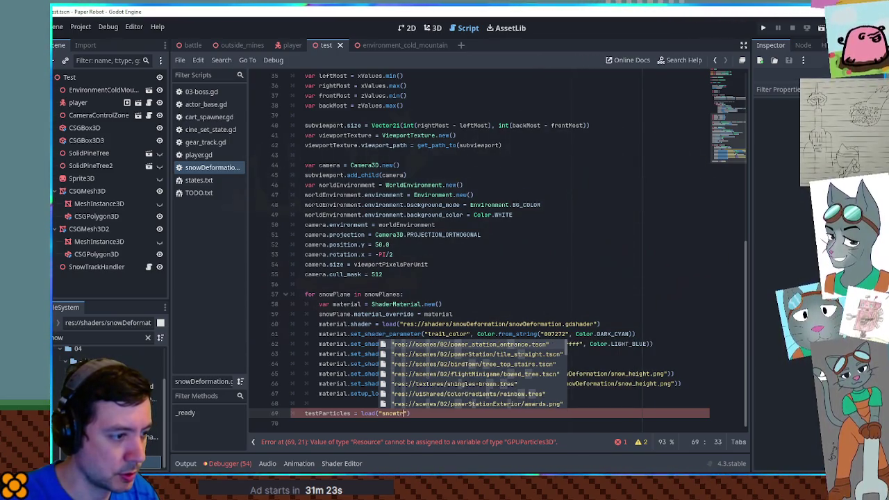
key(BackSpace)
key(BackSpace)
text(_tra)
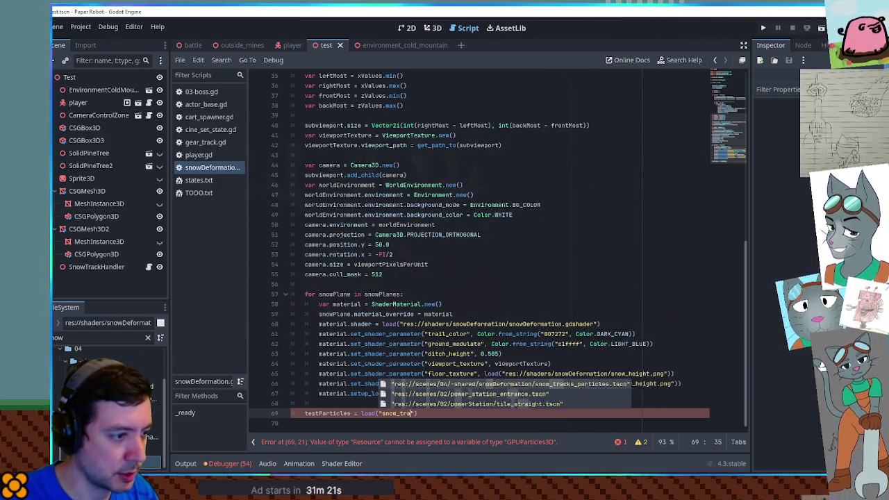
key(Return)
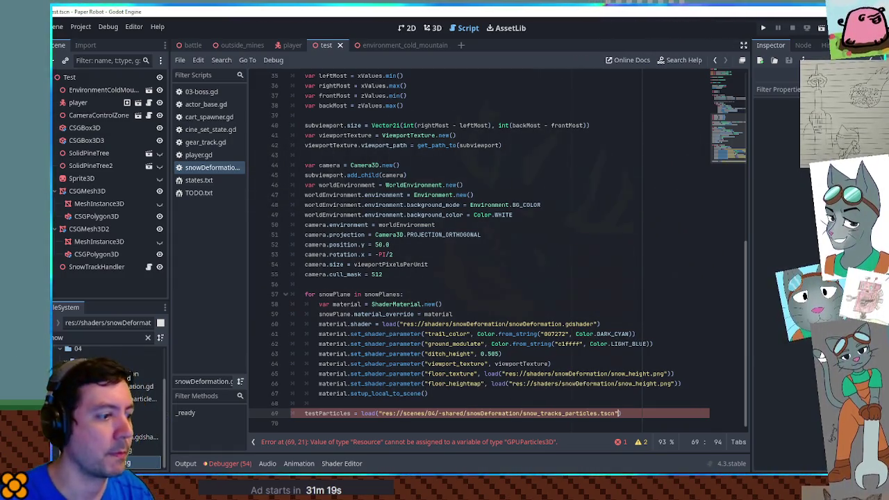
text())
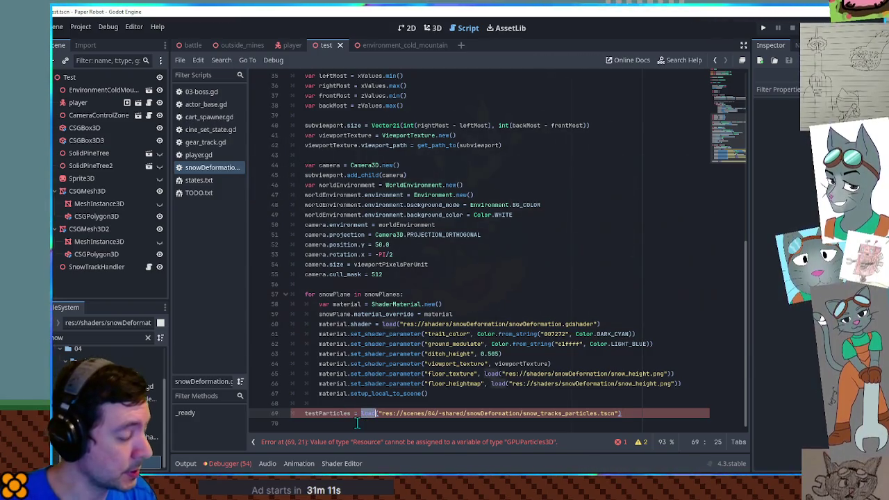
Step: Move the load into a particlesScene line above and set testParticles = particlesScene.instantiate()
click(401, 406)
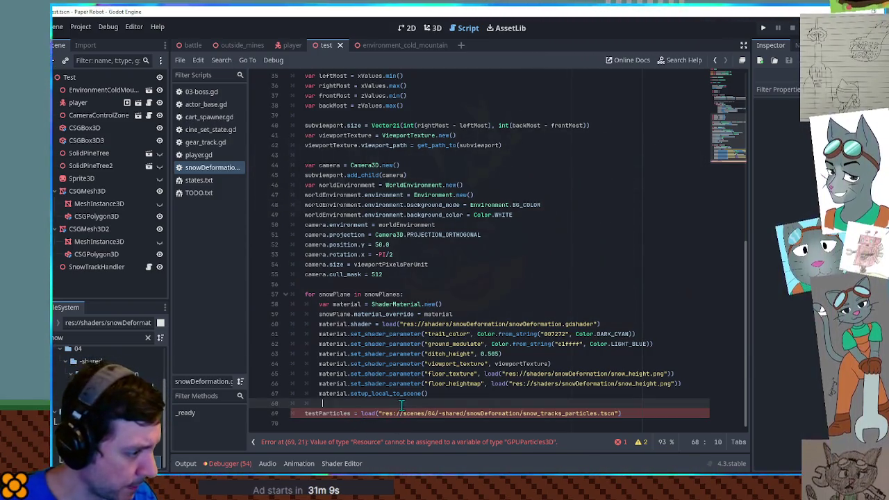
drag(361, 413, 622, 413)
key(BackSpace)
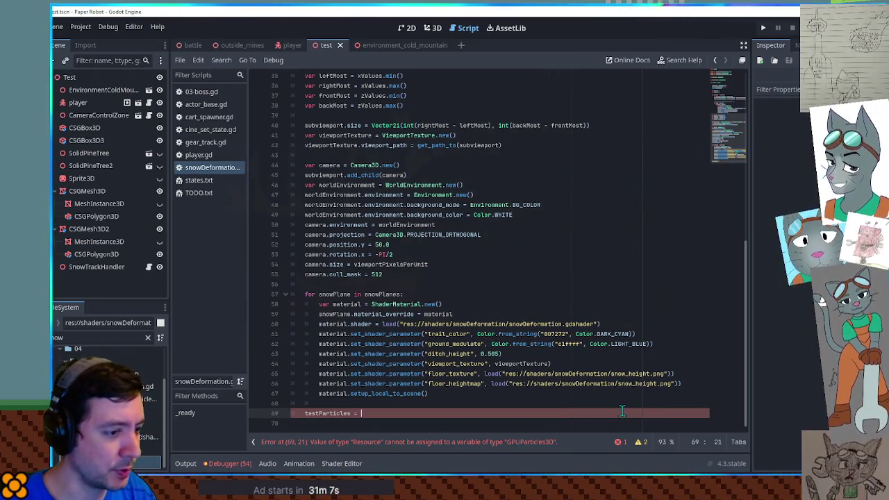
key(ctrl+shift+Return)
text(var particlesScene =)
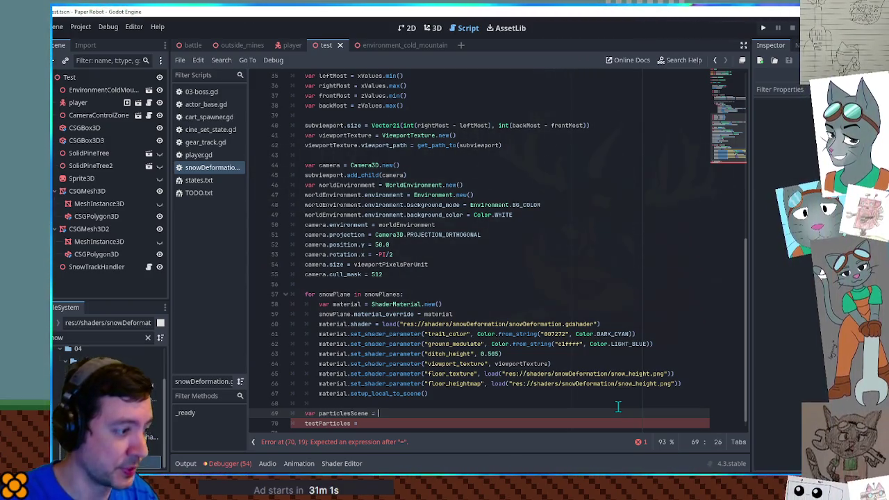
text(load("res://scenes/04/-shared/snowDeformation/snow_tracks_particles.tscn"))
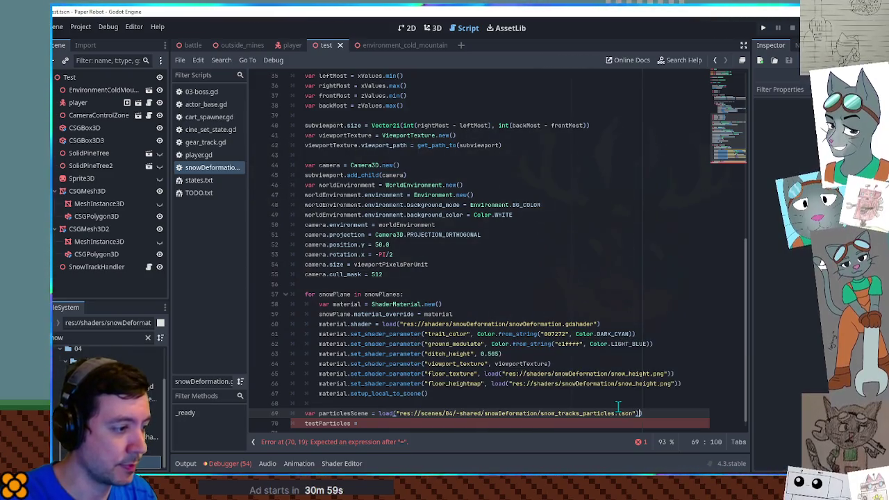
key(Down)
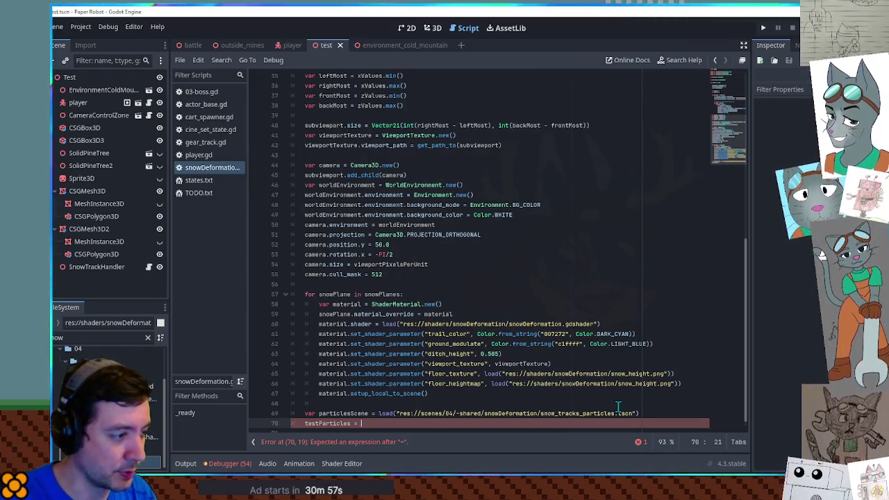
key(Return)
text(.insta)
key(Return)
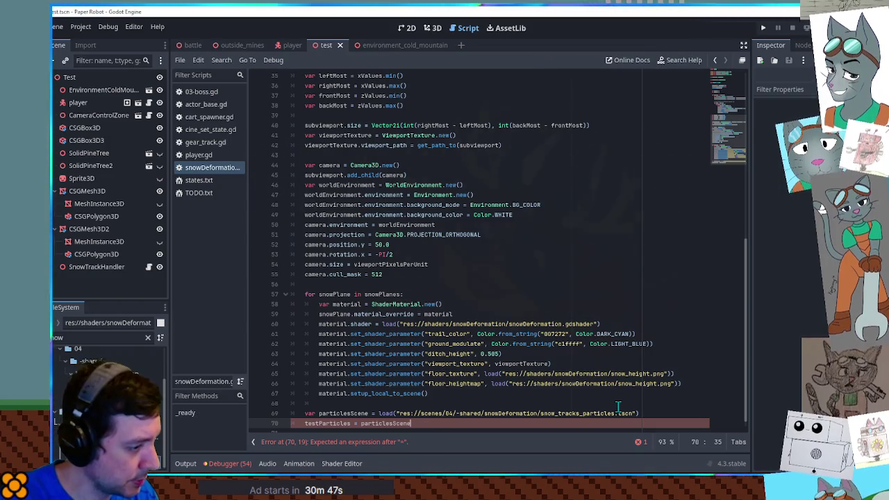
text(.in)
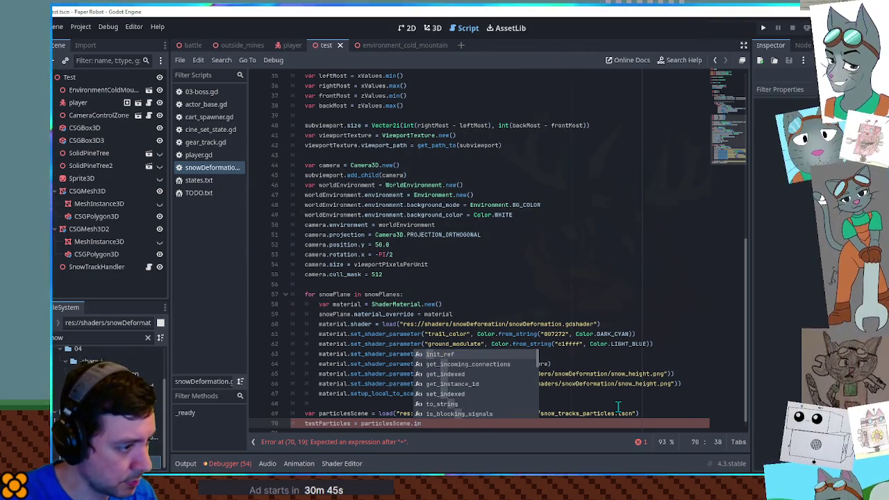
text(stan)
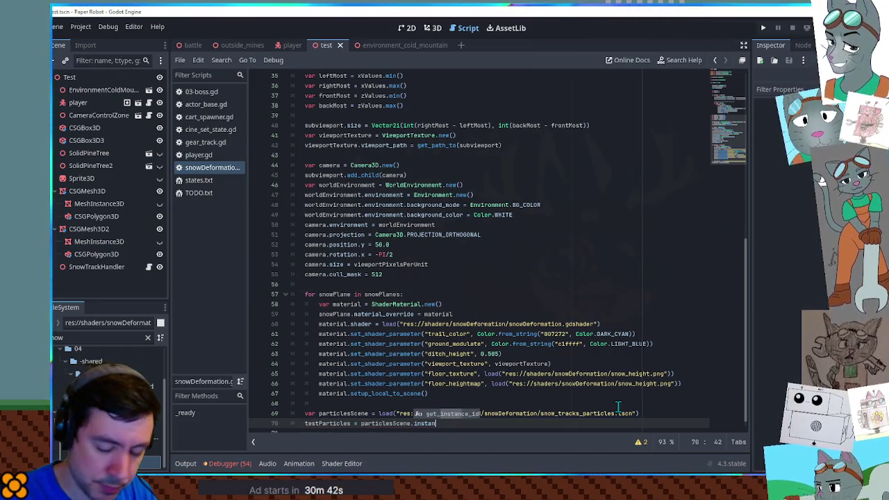
text(tiate()
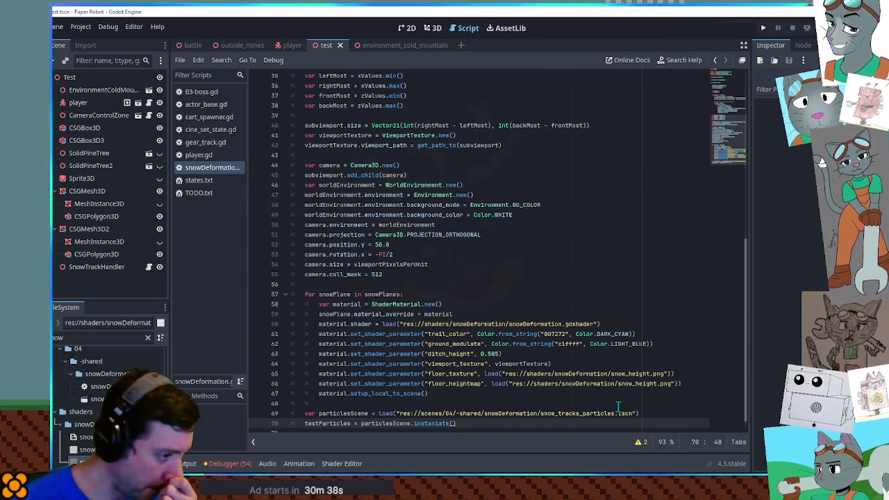
double_click(431, 423)
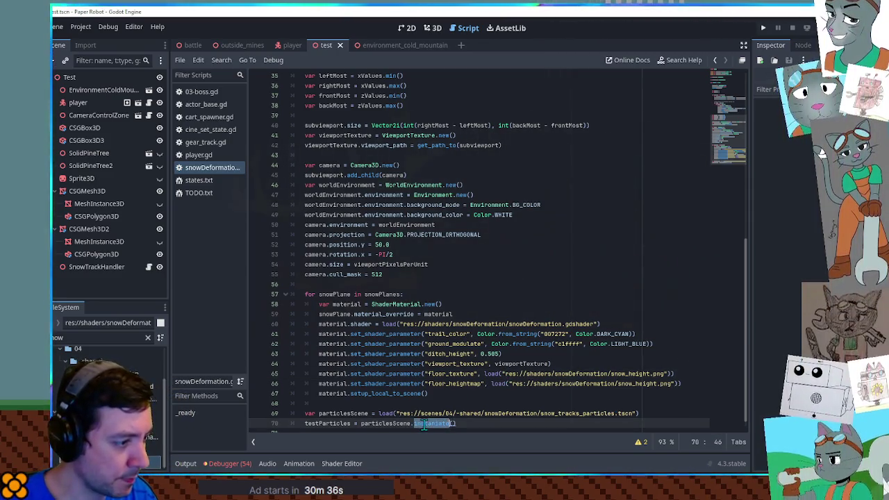
key(ctrl+shift+f)
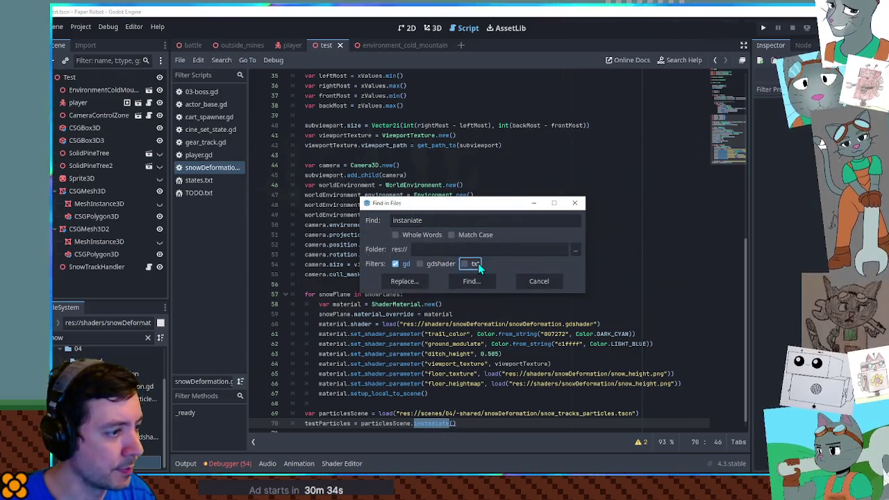
click(471, 281)
scroll(445, 267, down, 5)
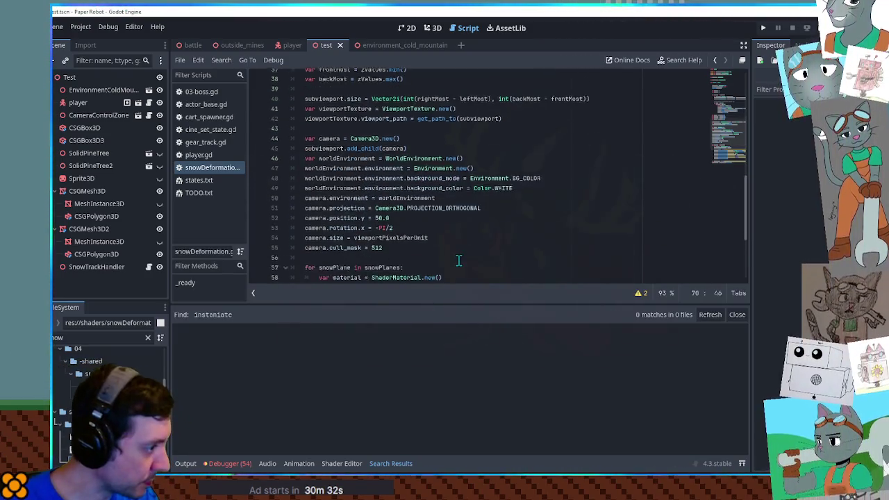
key(Left)
double_click(434, 265)
key(ctrl+shift+f)
key(Return)
drag(747, 331, 746, 448)
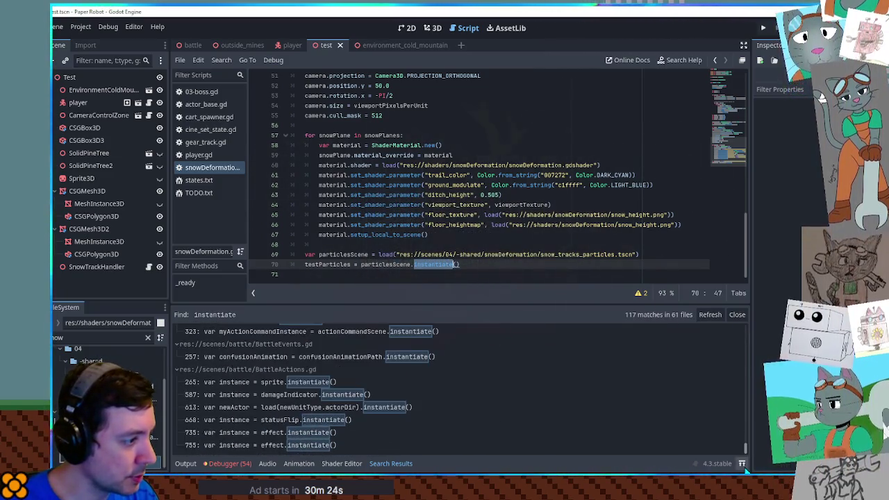
click(321, 389)
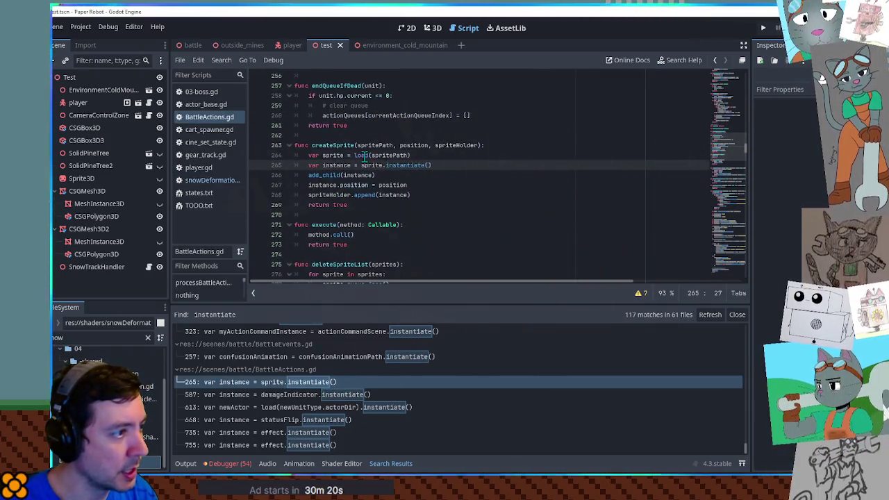
click(334, 162)
double_click(333, 156)
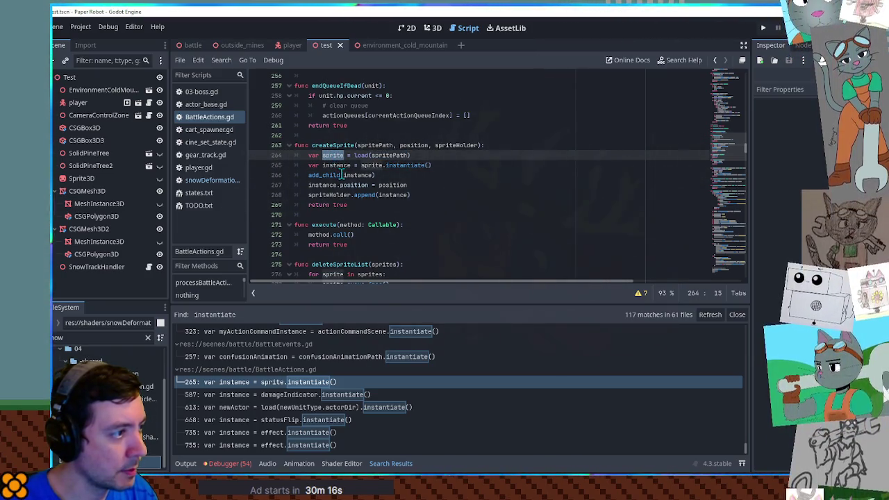
double_click(373, 165)
double_click(406, 165)
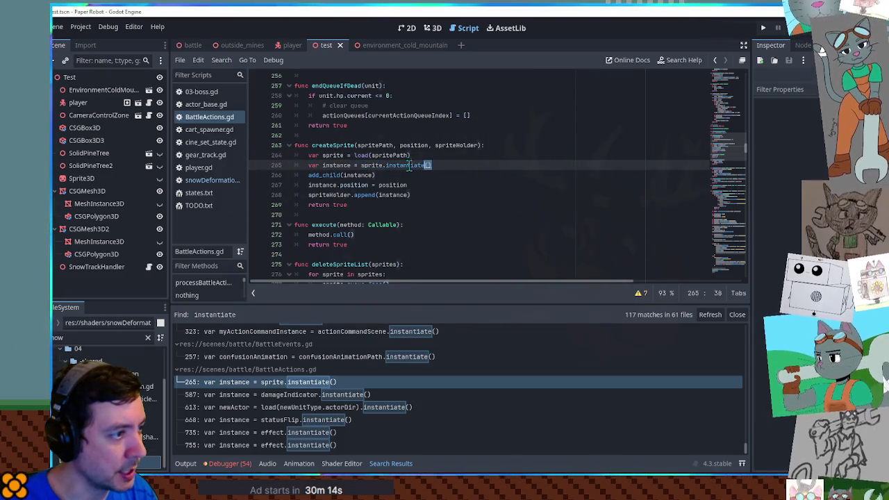
click(737, 316)
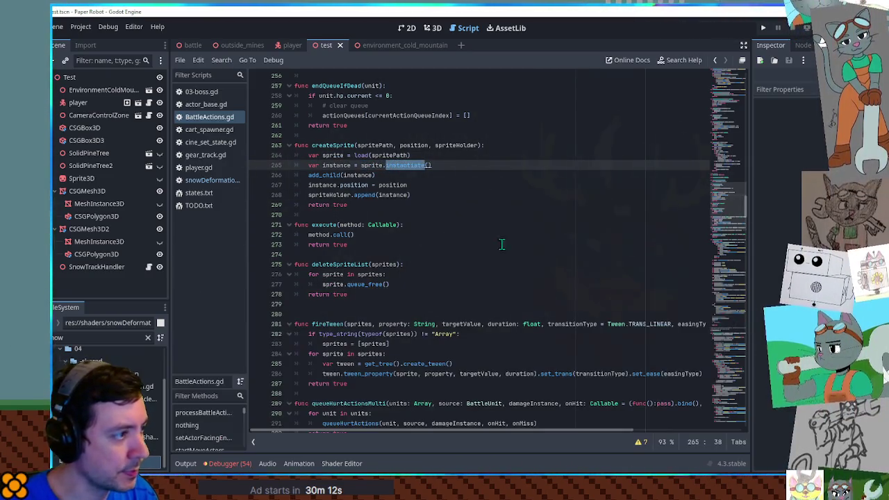
middle_click(204, 118)
key(Right)
scroll(410, 375, down, 1)
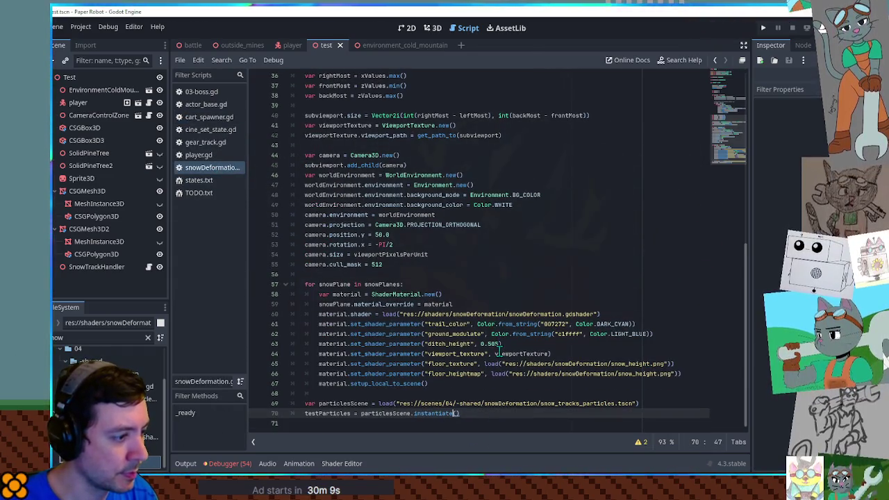
Step: Add subviewport.add_child(testParticles) below the instantiate line
double_click(328, 414)
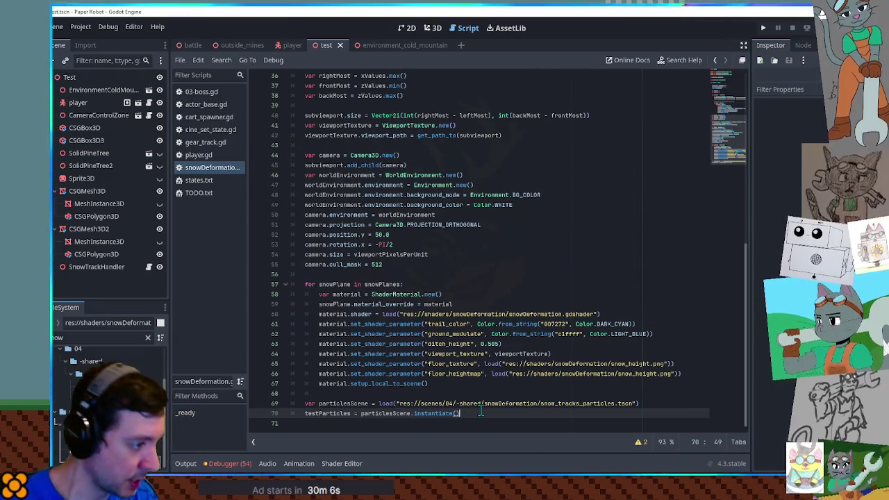
key(End)
key(Return)
text(add_)
key(Down)
key(Return)
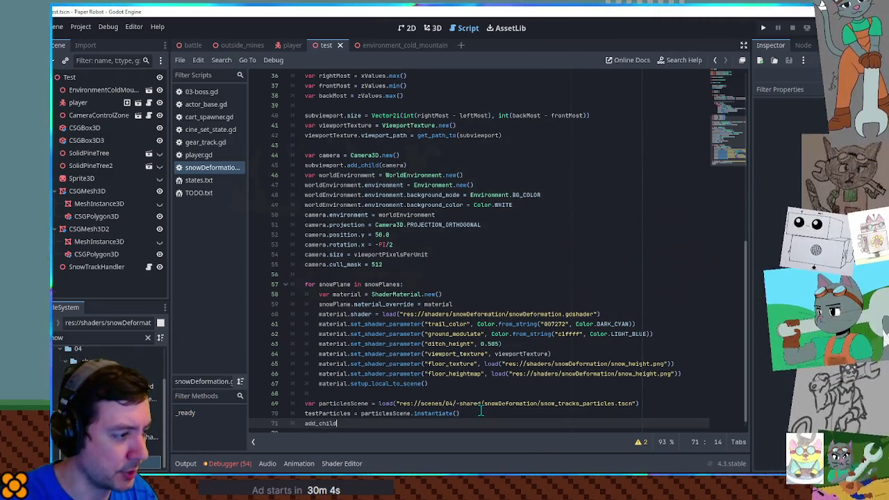
text((testP)
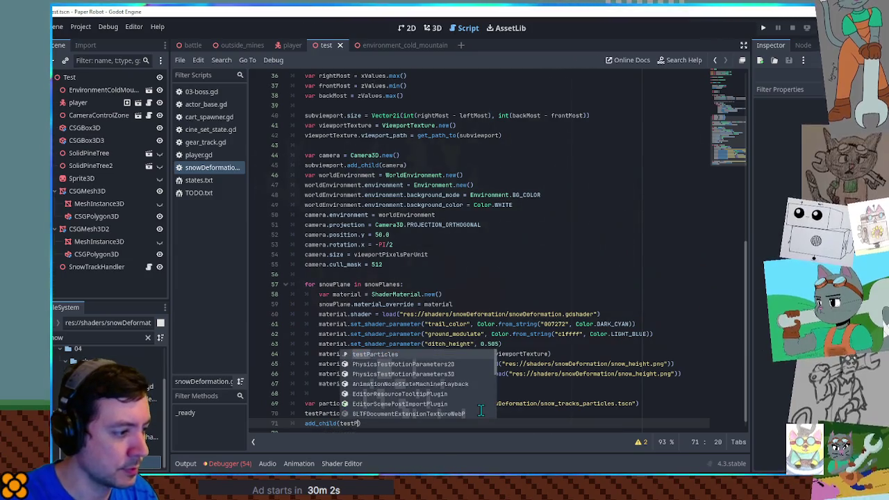
key(Return)
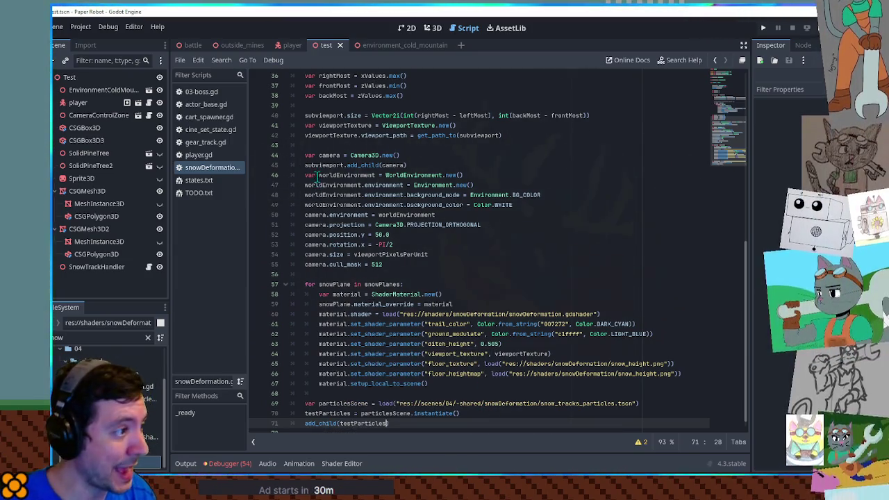
double_click(316, 165)
key(ctrl+c)
click(303, 423)
key(ctrl+v)
text(.)
click(596, 333)
click(430, 420)
Step: Add a _process function setting testParticles.position.x = sin()
key(Return)
key(Return)
key(Return)
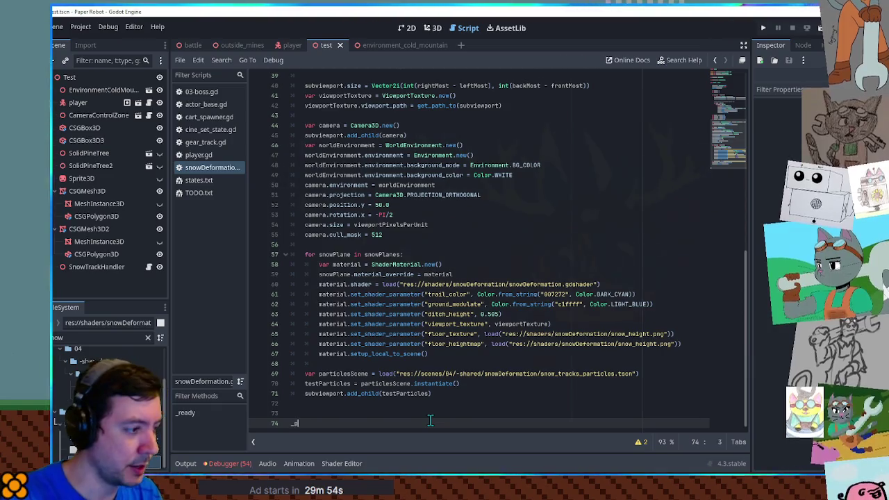
key(BackSpace)
key(BackSpace)
key(BackSpace)
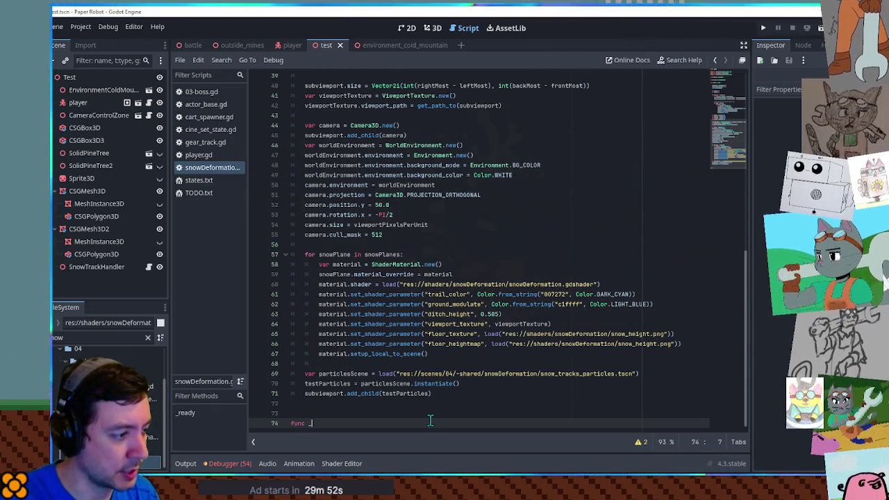
key(Return)
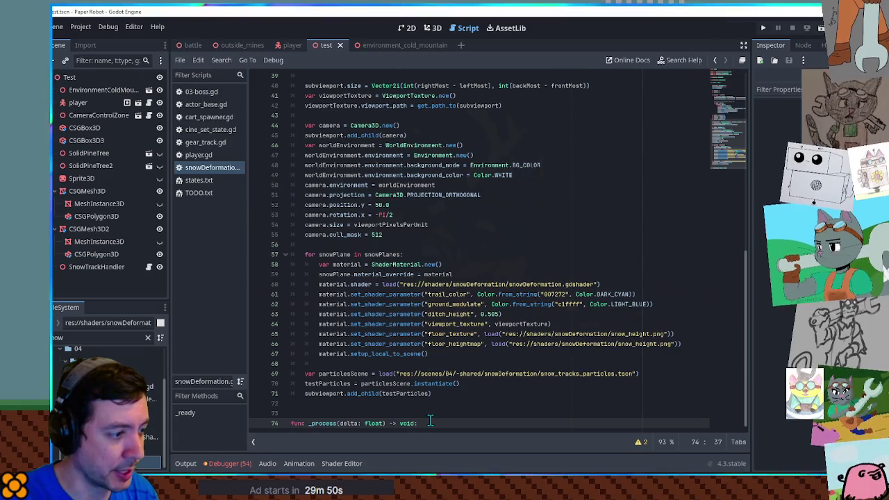
key(Return)
key(BackSpace)
key(BackSpace)
key(BackSpace)
text(testPar)
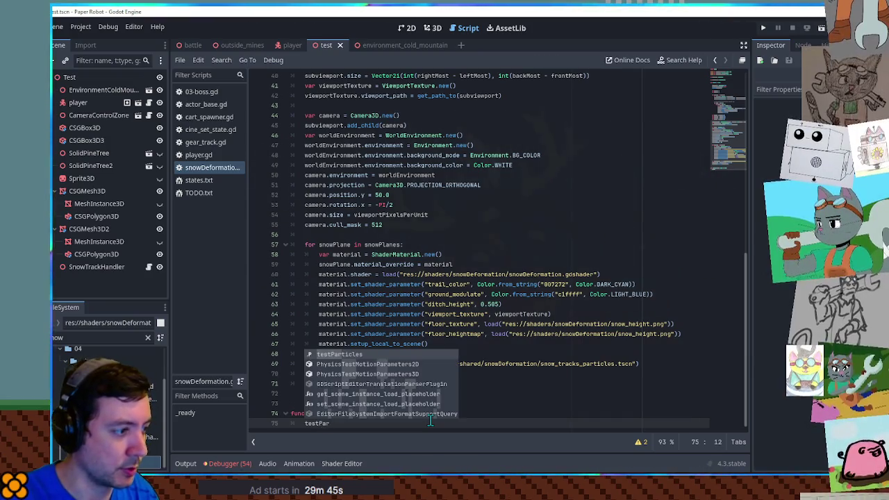
key(Return)
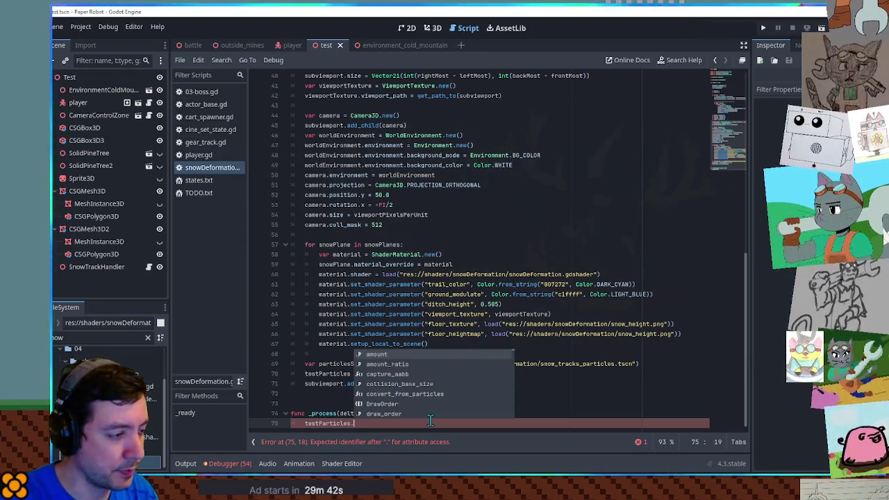
text(position.x = )
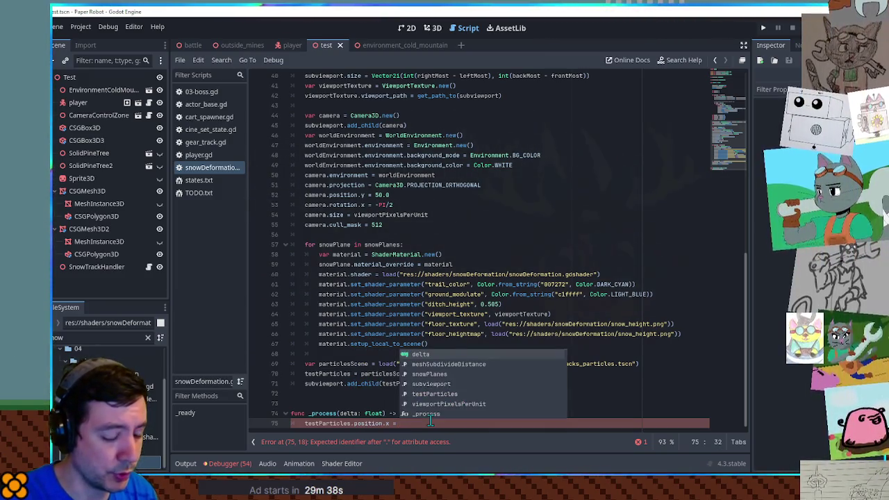
text(sin()
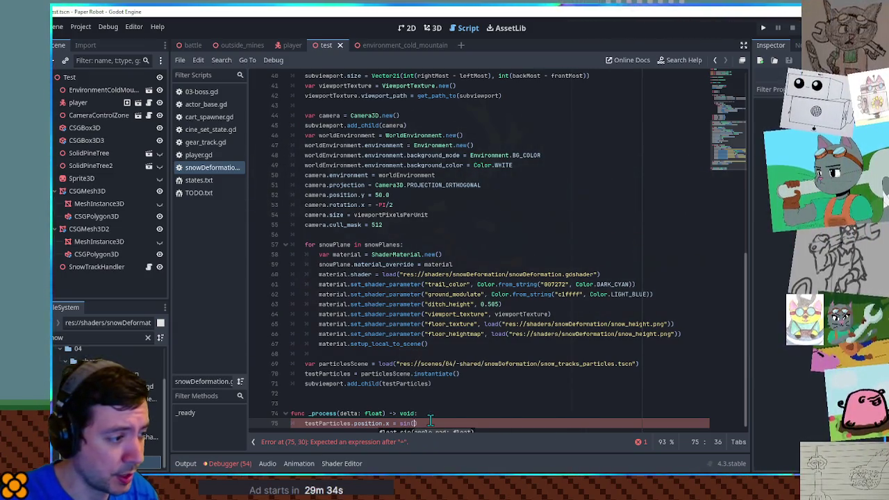
Step: Declare var t = 0.0, add t += delta, complete sin(t) * 5.0, save, and run the game
key(Up)
key(Up)
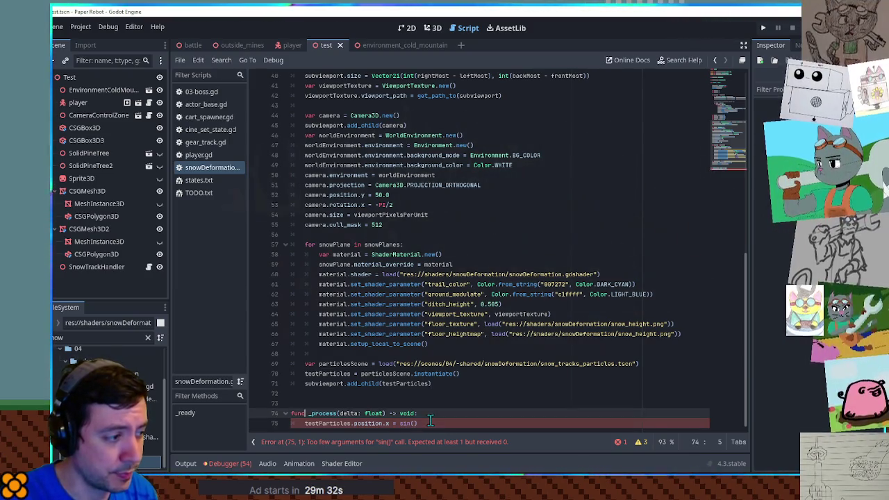
text(var t)
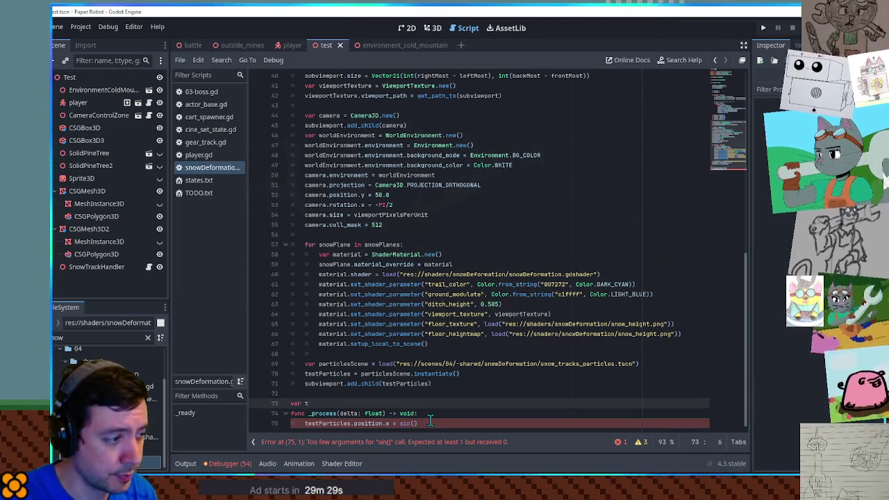
text( = 0.0)
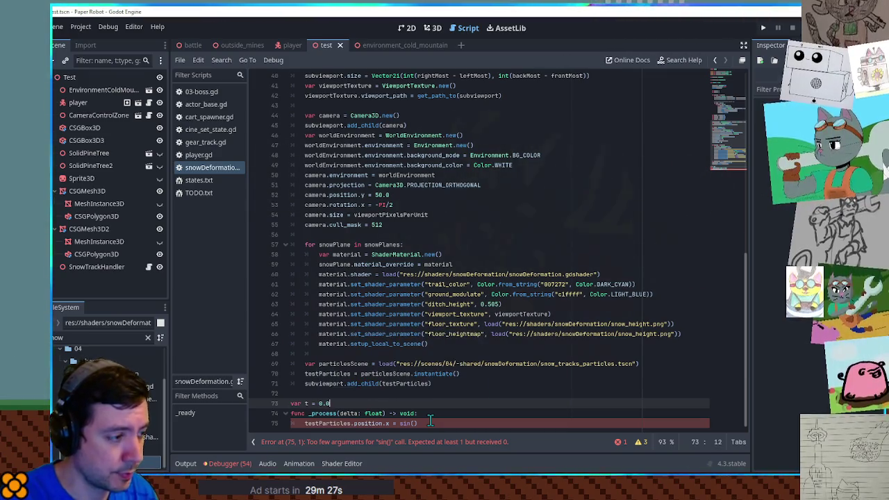
key(Down)
key(Return)
text(t +=)
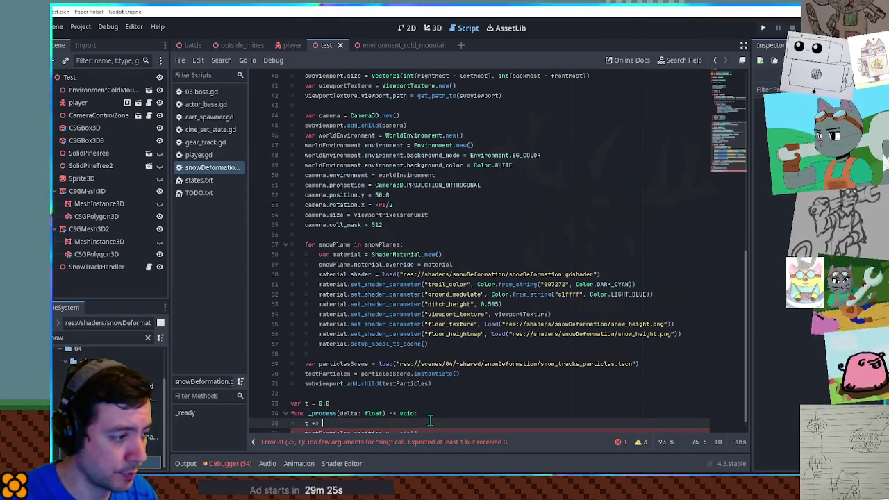
text(a)
key(Down)
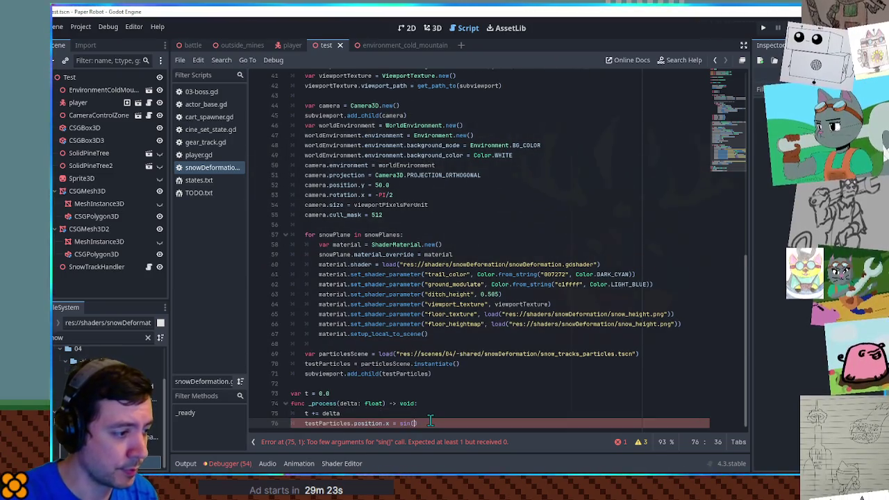
text(t)
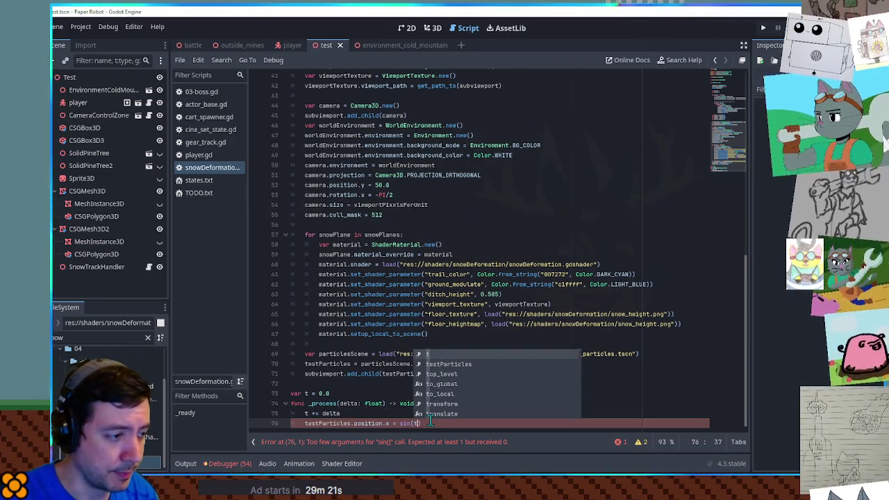
text())
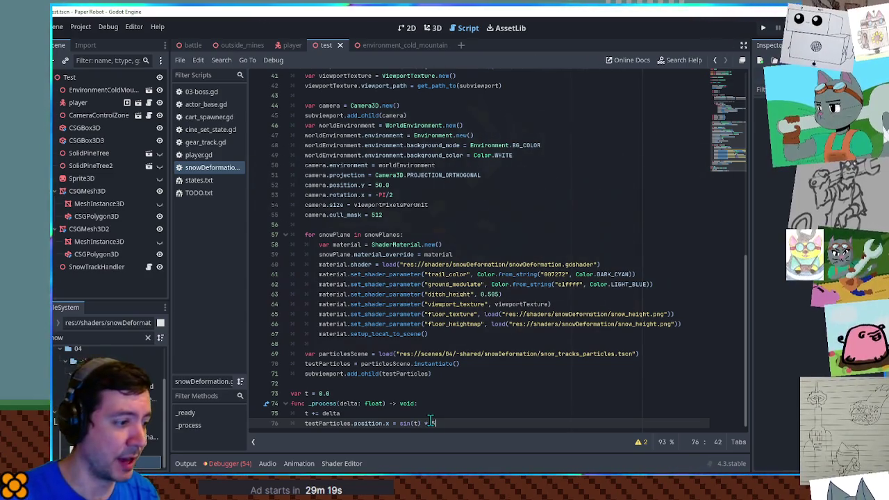
click(504, 366)
click(465, 423)
text(.0)
key(ctrl+s)
click(422, 284)
key(ctrl+s)
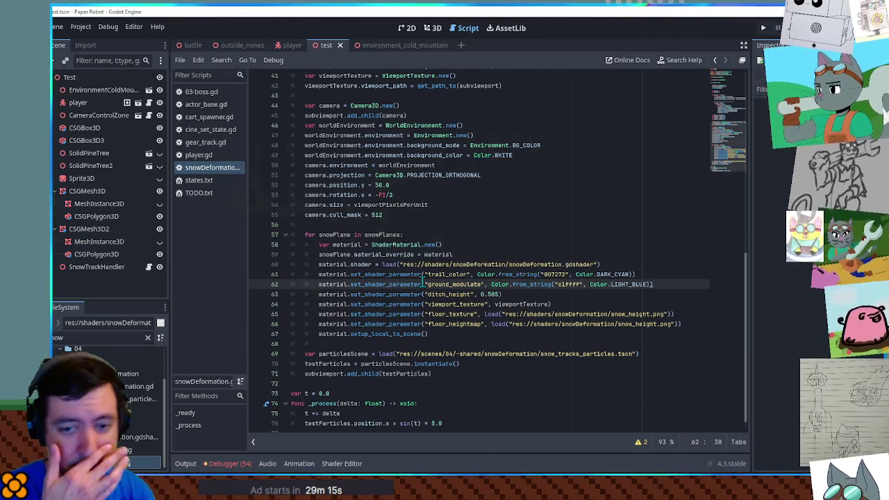
key(F6)
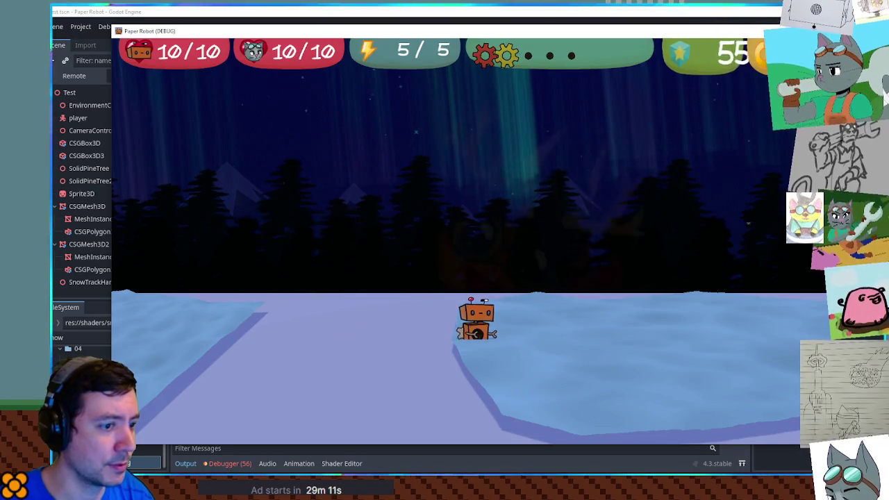
Step: Restart the snow scene and minimize the editor so only the game shows
key(F8)
scroll(408, 199, down, 6)
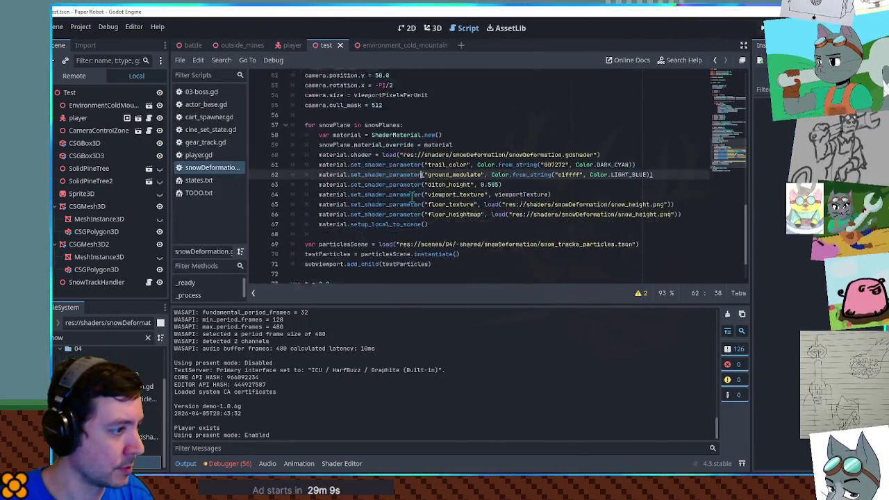
key(F6)
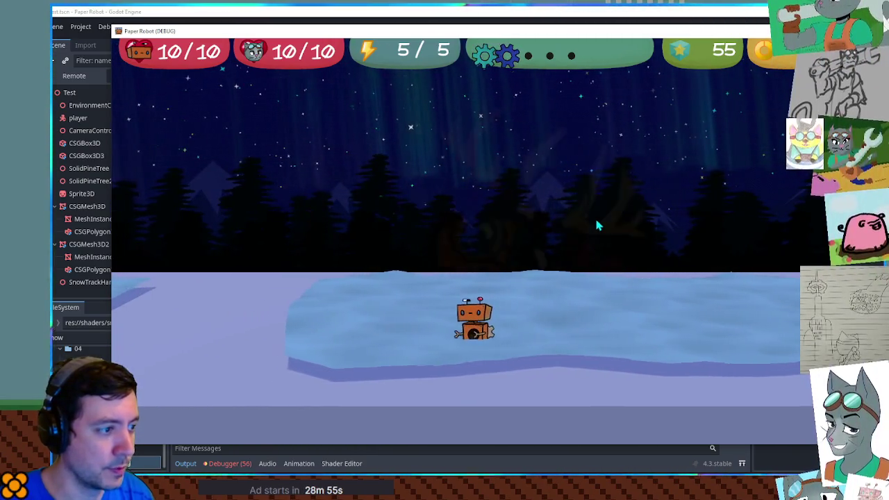
click(689, 12)
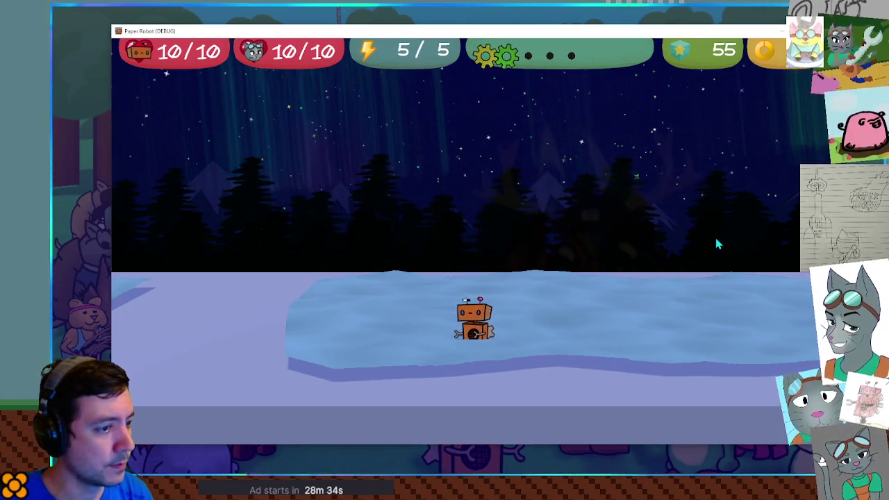
Step: Walk the robot left and right across the snow, then stop the game
key(Left)
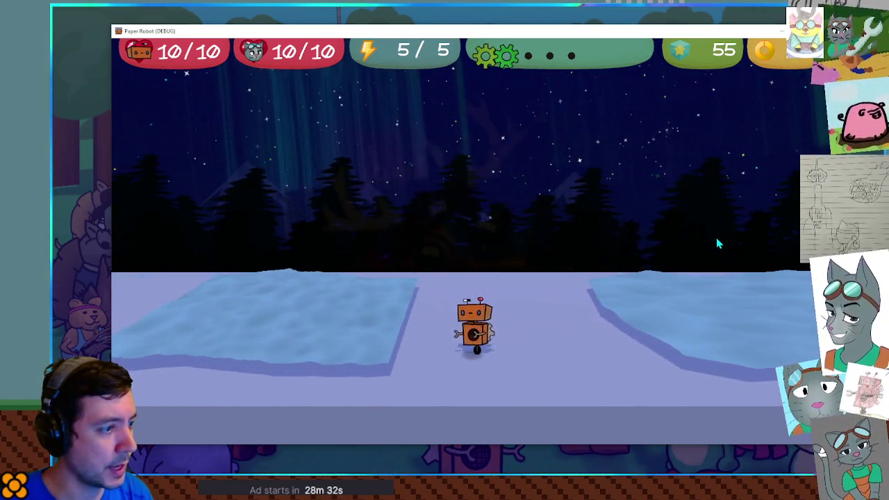
key(Right)
key(Right)
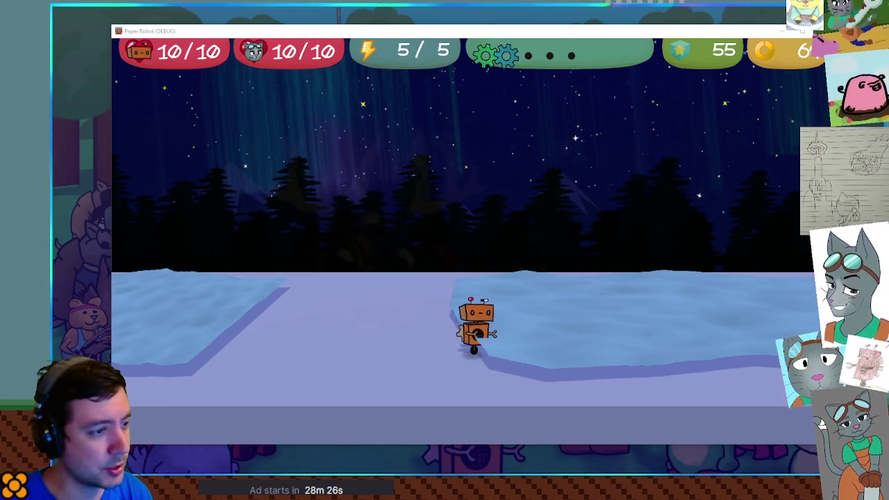
key(shift)
key(Left)
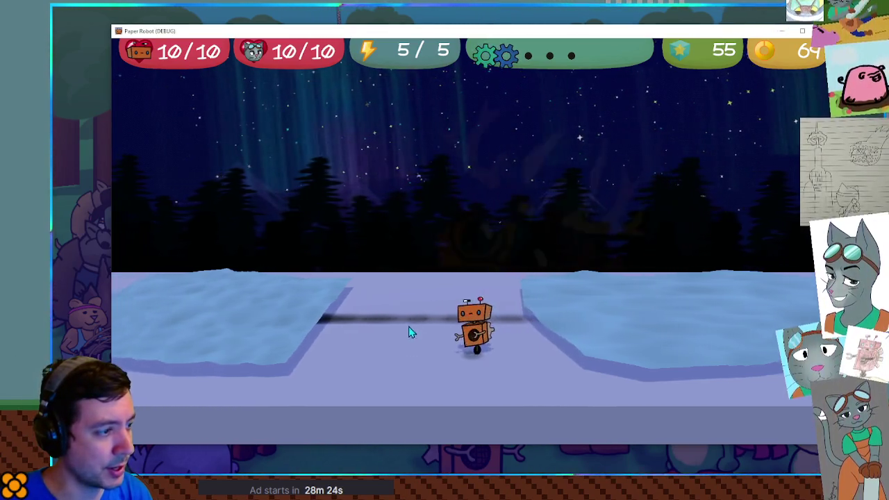
key(Right)
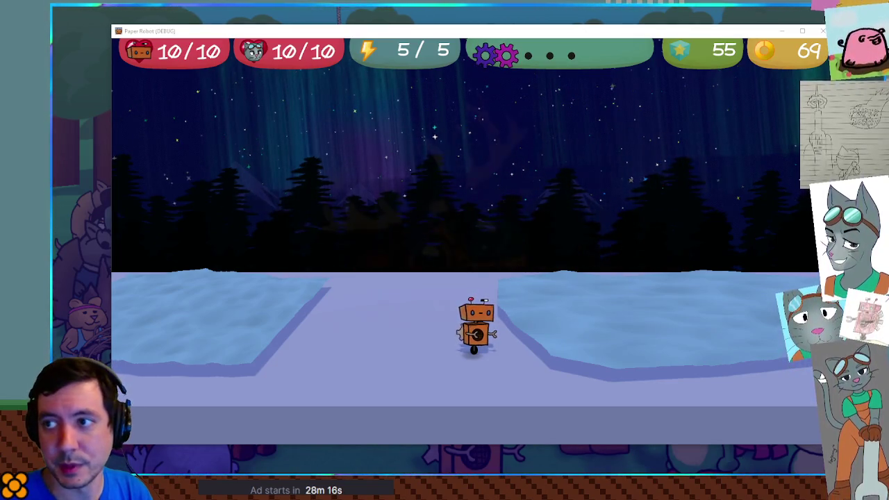
key(F8)
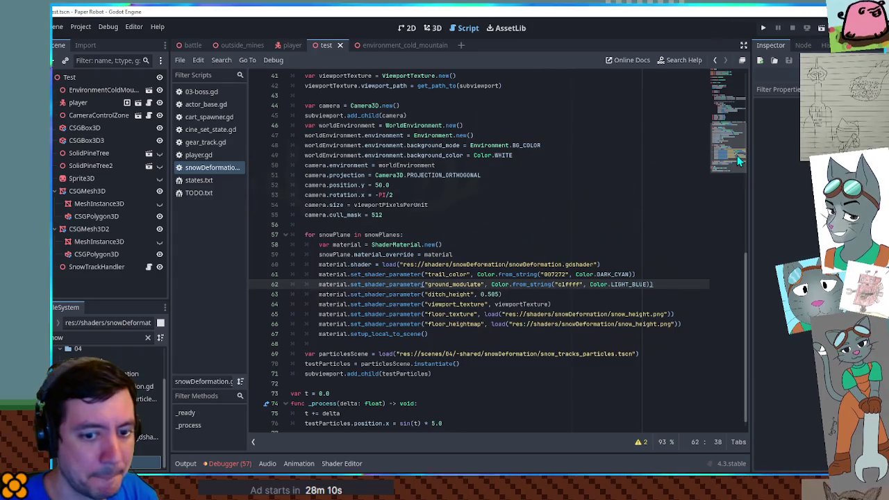
Step: Check the viewportPixelsPerUnit value, then add a Sprite3D child under SnowTrackHandler in the 3D view
drag(736, 155, 730, 84)
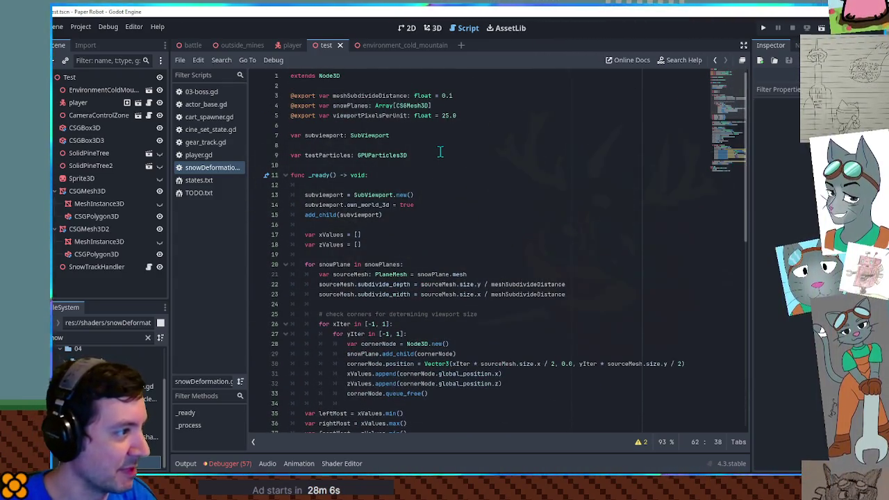
click(466, 115)
click(436, 28)
mouse_move(445, 243)
mouse_down()
mouse_move(452, 79)
mouse_move(478, 225)
mouse_up()
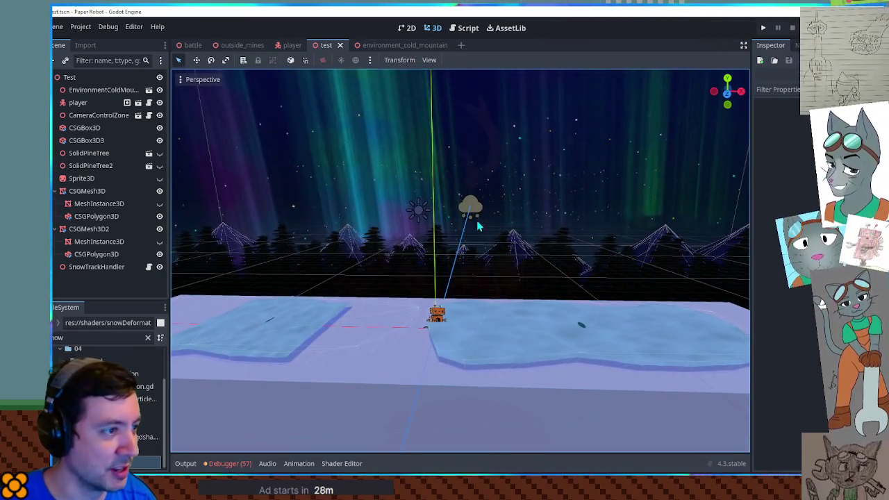
scroll(468, 270, up, 5)
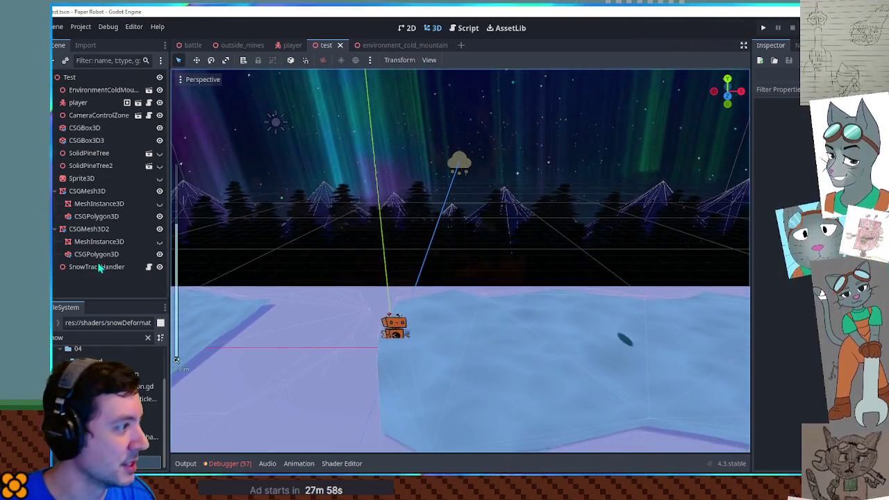
click(98, 267)
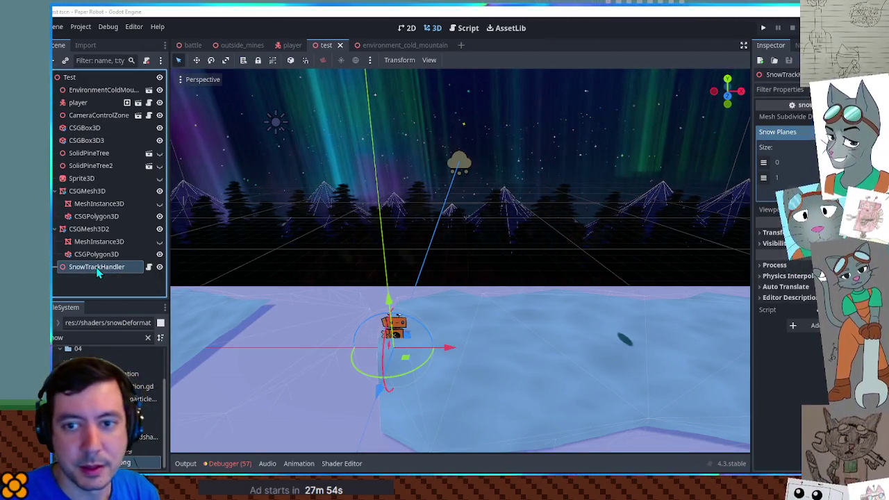
key(ctrl+v)
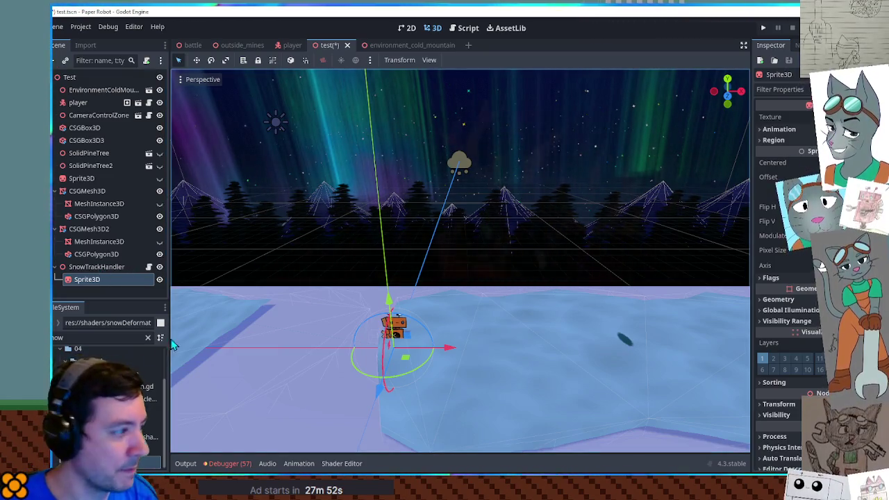
Step: Raise the Sprite3D along Z to just above the robot, save, and reopen snowDeformation.gd
key(ctrl+s)
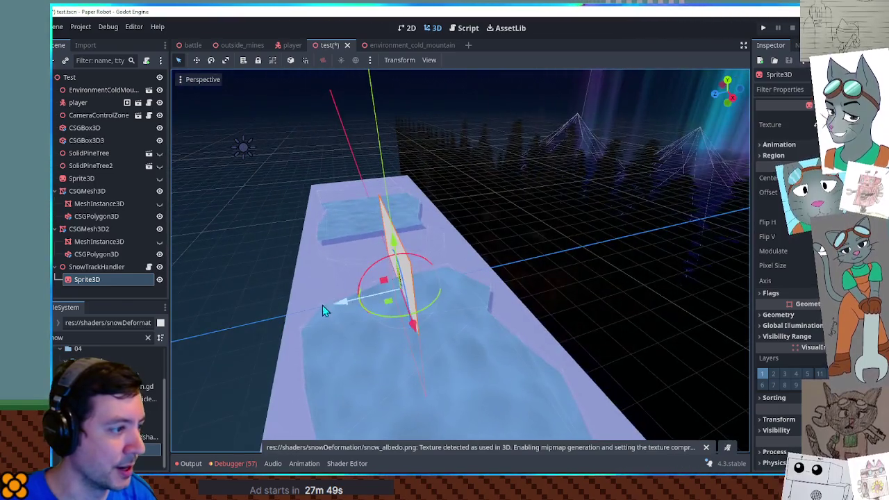
mouse_move(326, 303)
mouse_down()
mouse_move(531, 282)
mouse_move(546, 227)
mouse_move(511, 250)
mouse_up()
key(KP_1)
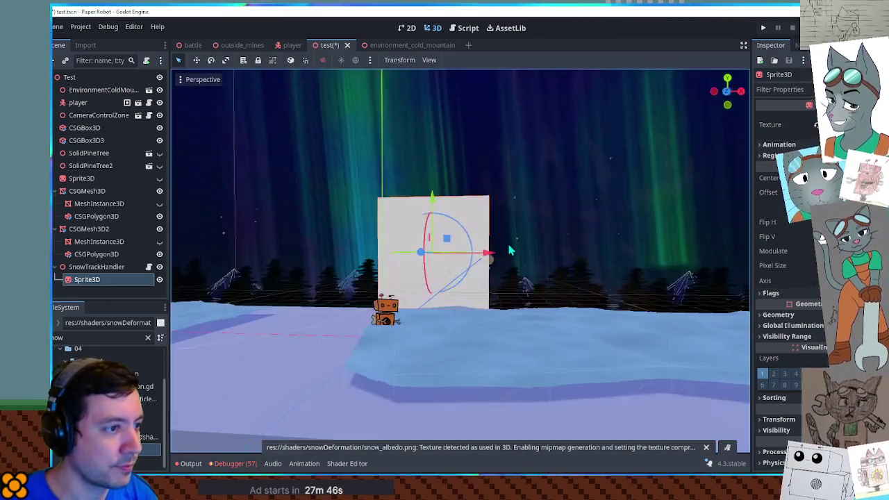
key(ctrl+s)
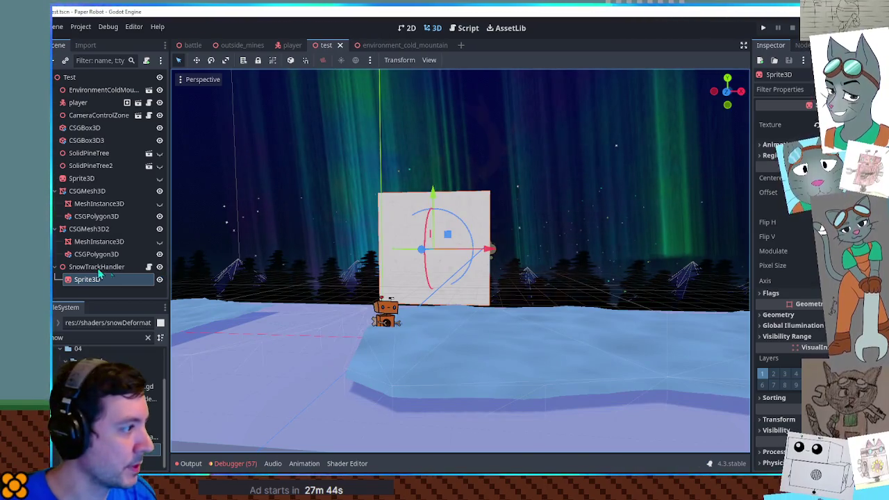
click(149, 269)
click(719, 137)
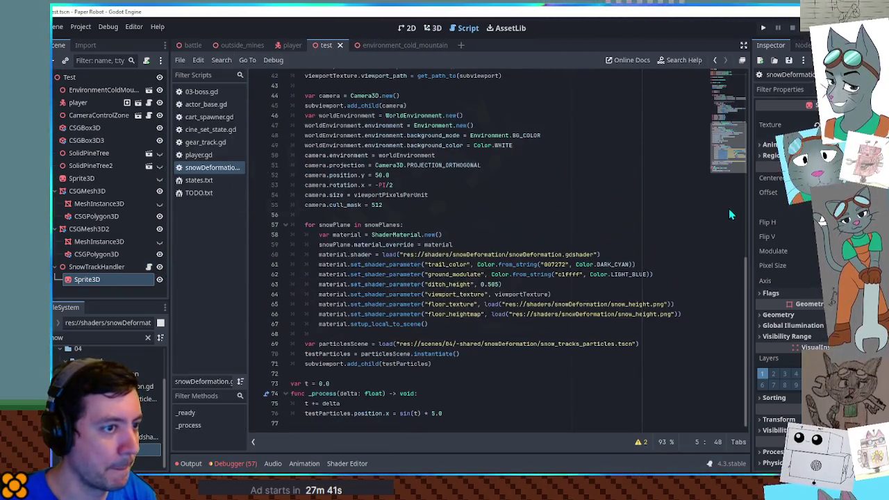
Step: Add '$Sprite3D.texture = viewportTexture' after line 71 and run the game to test it
click(450, 363)
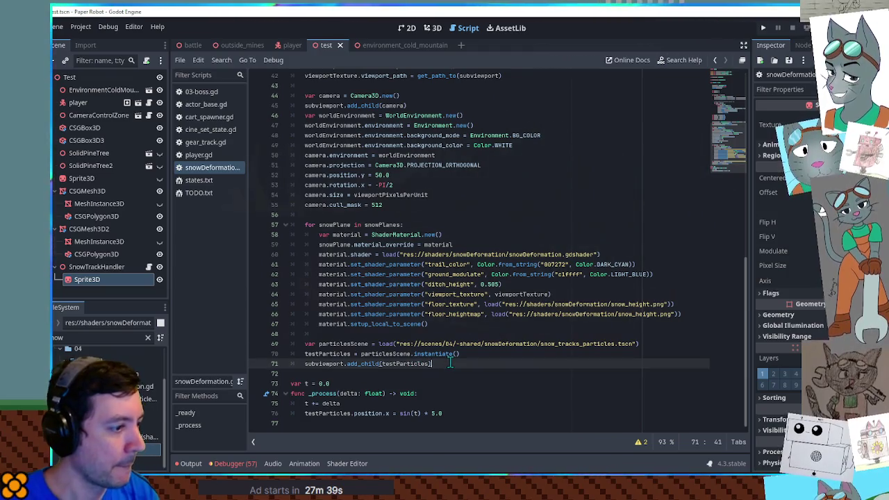
key(Return)
key(Return)
mouse_move(75, 285)
mouse_down()
mouse_move(312, 366)
mouse_move(330, 387)
mouse_move(427, 384)
mouse_up()
key(BackSpace)
click(426, 384)
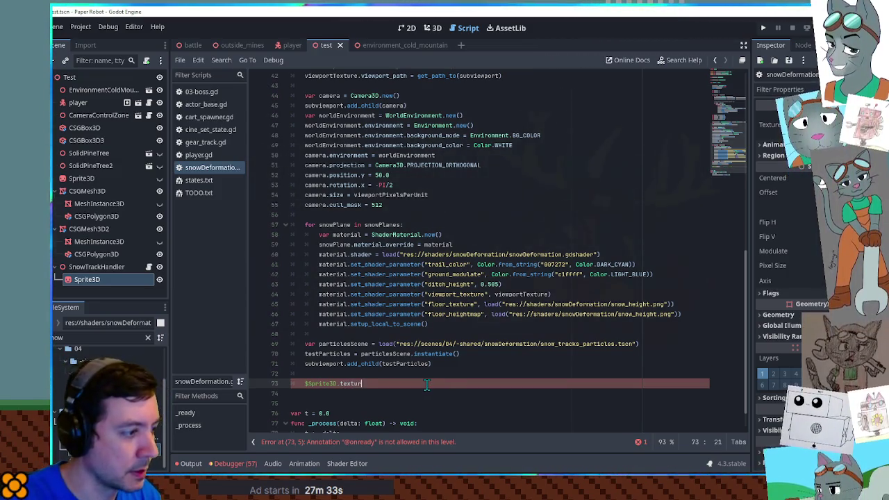
text(e = view)
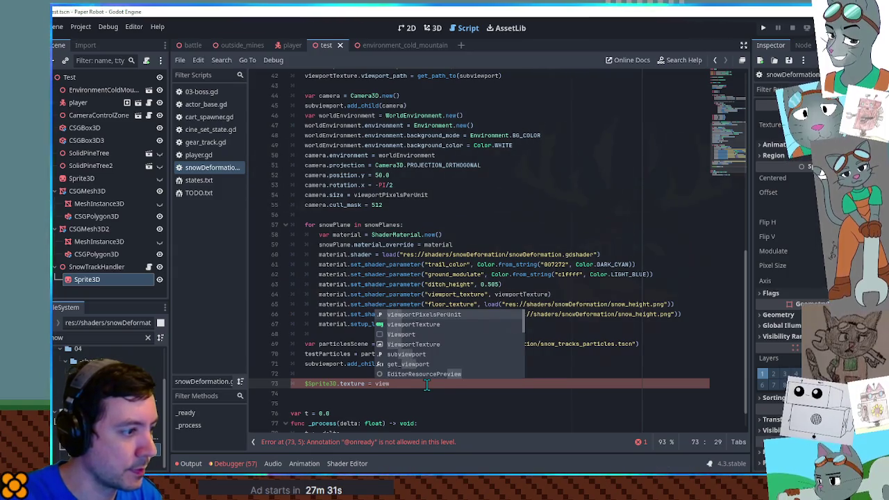
key(Down)
key(Return)
click(386, 314)
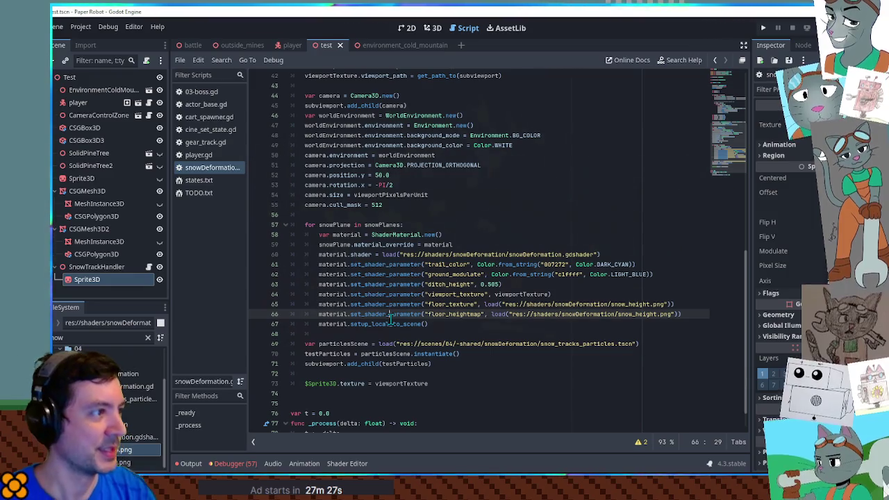
key(F6)
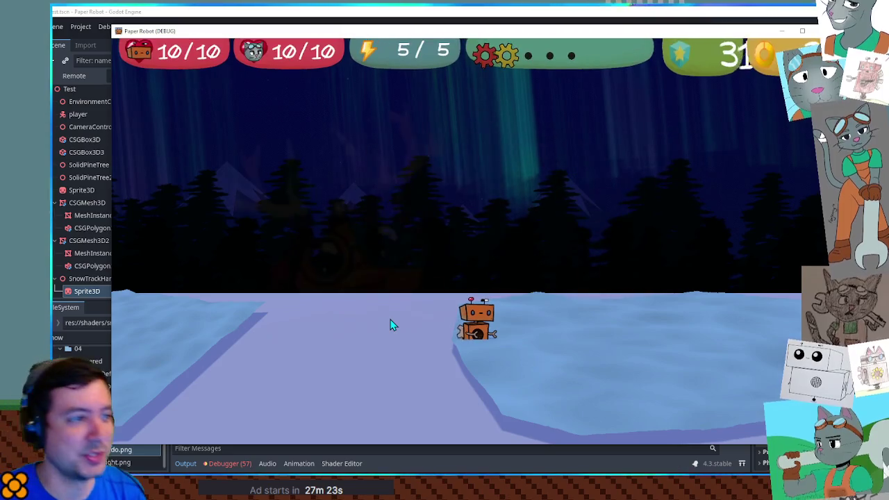
Step: Walk the robot across the snow and ice with W, A and S, then stop the game with F8
key(s)
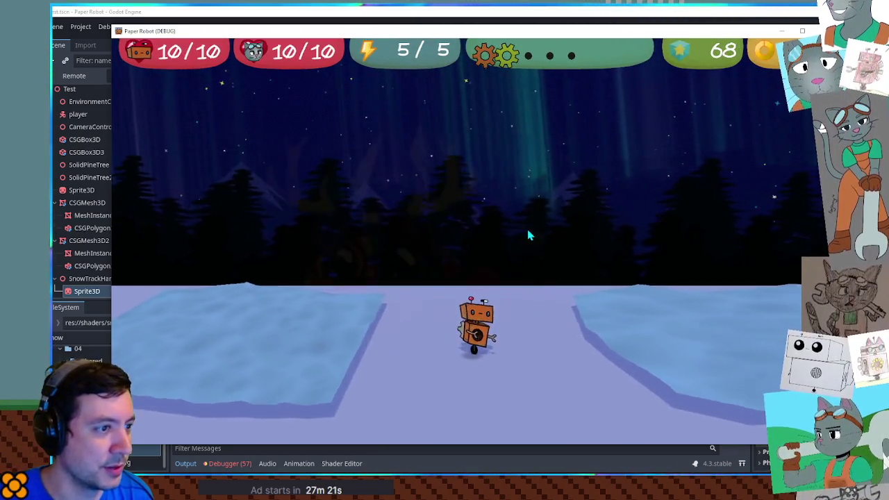
key(w)
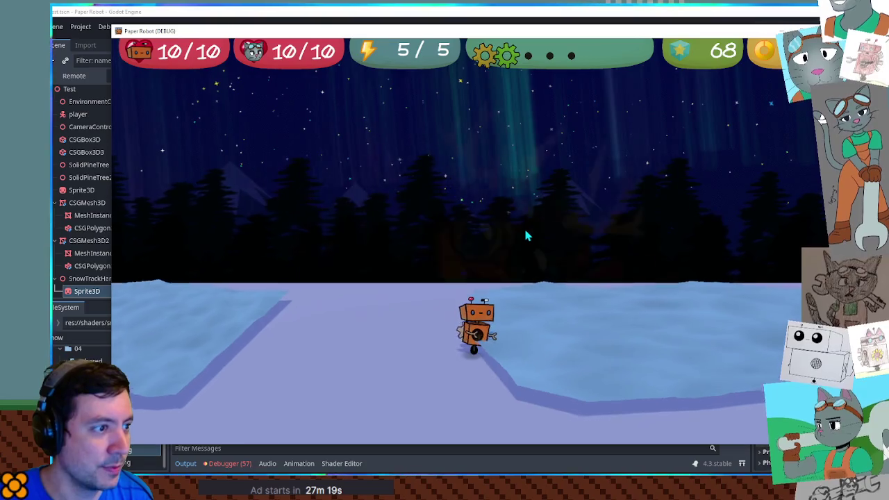
key(s)
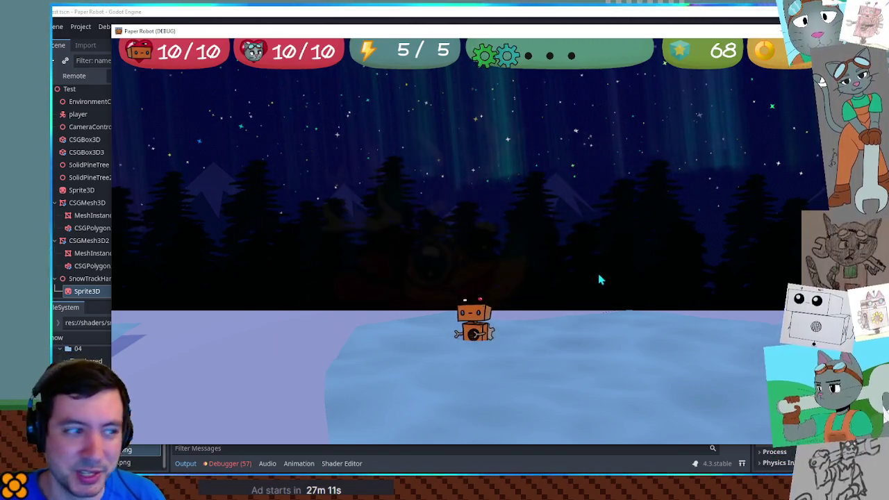
key(w)
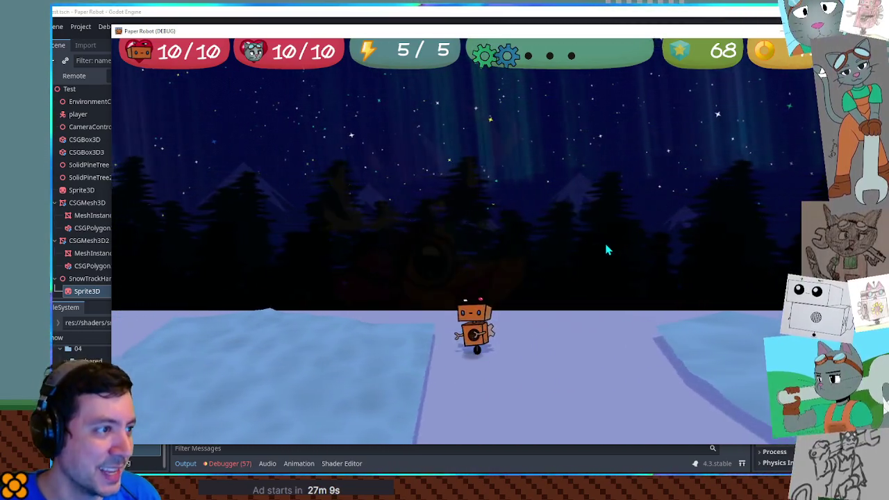
key(w)
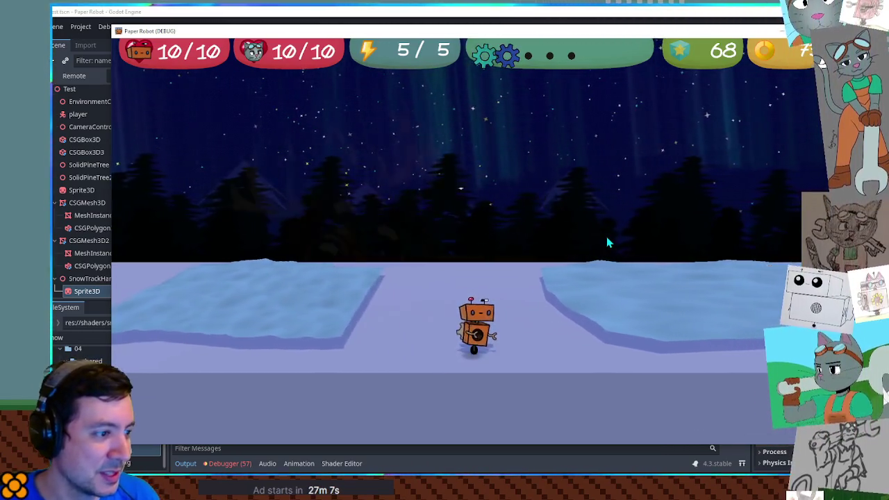
key(w)
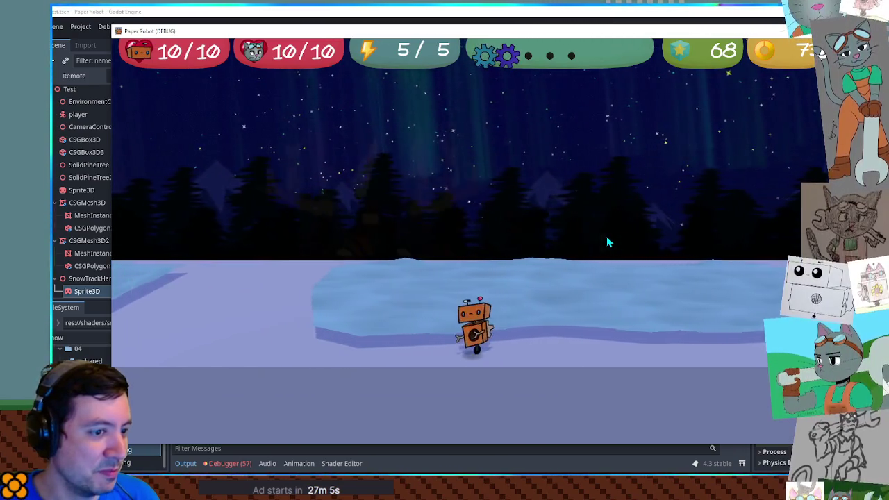
key(w)
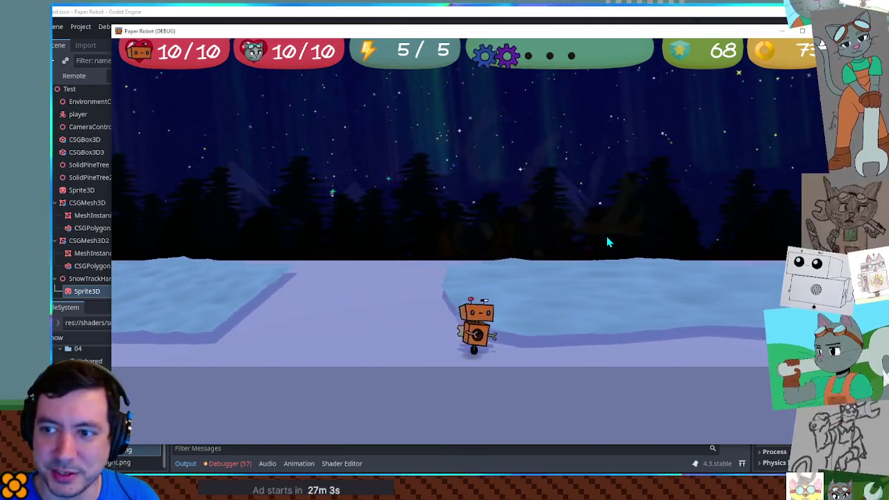
key(a)
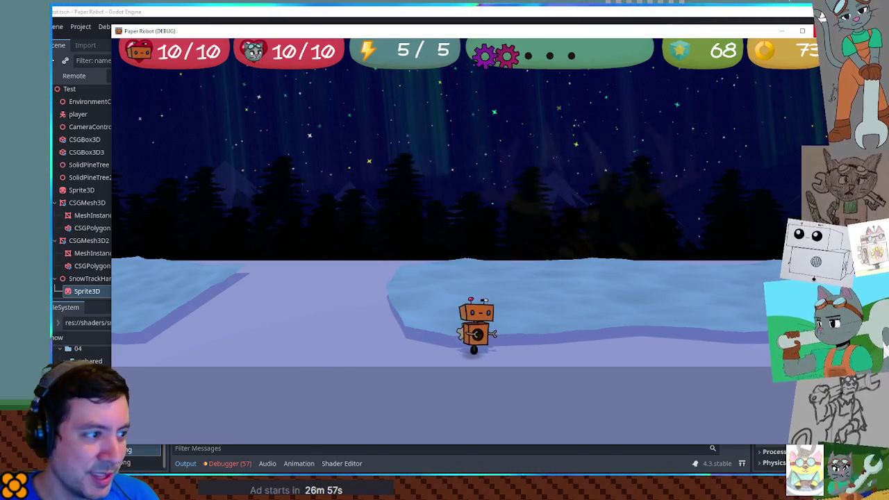
key(F8)
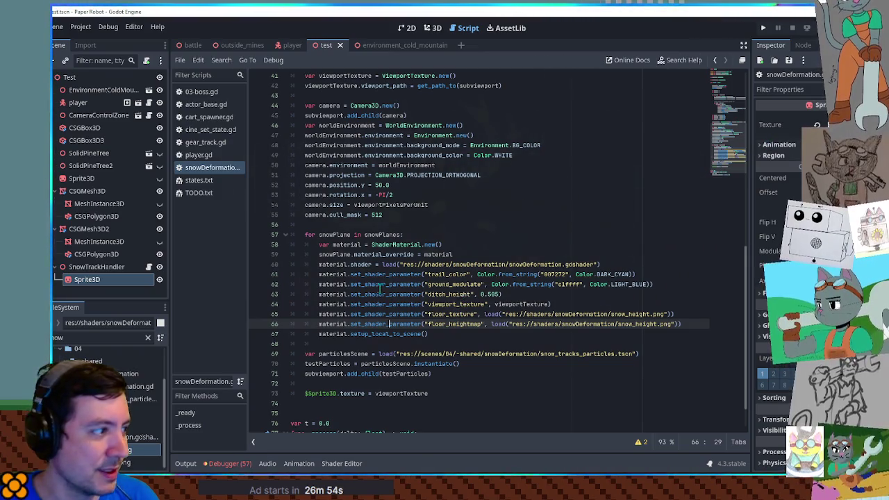
Step: Comment out the Sprite3D texture line with Ctrl+K and test-run the game
click(304, 394)
key(ctrl+k)
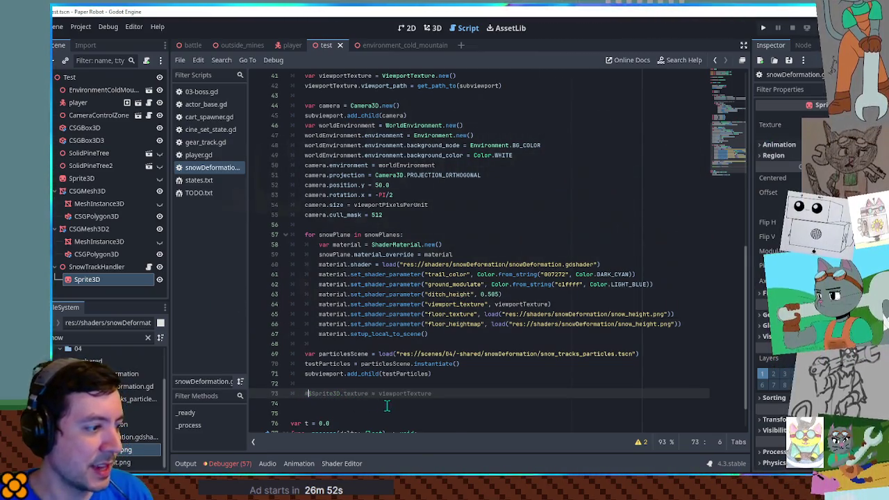
key(F6)
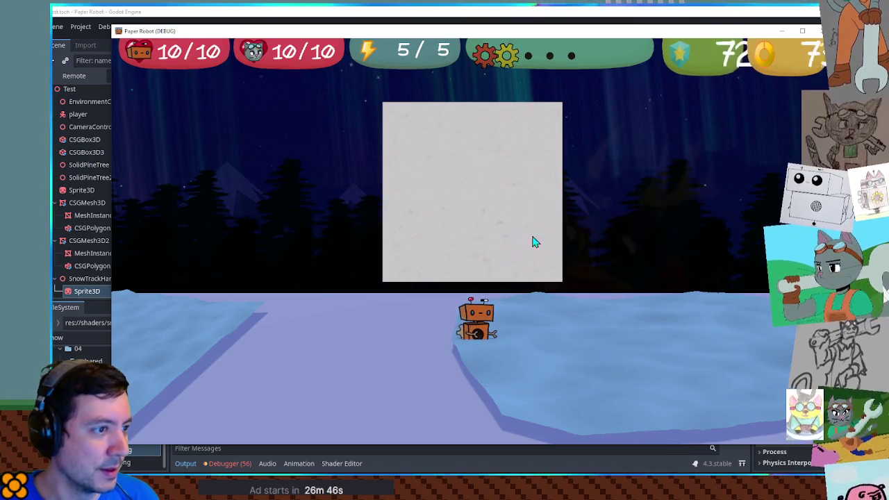
click(820, 31)
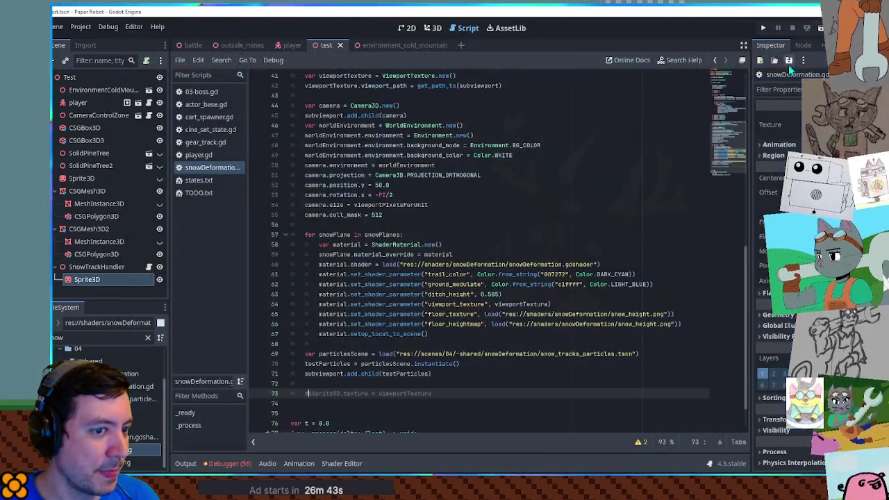
Step: Add a print(subviewport) line after line 42
double_click(401, 392)
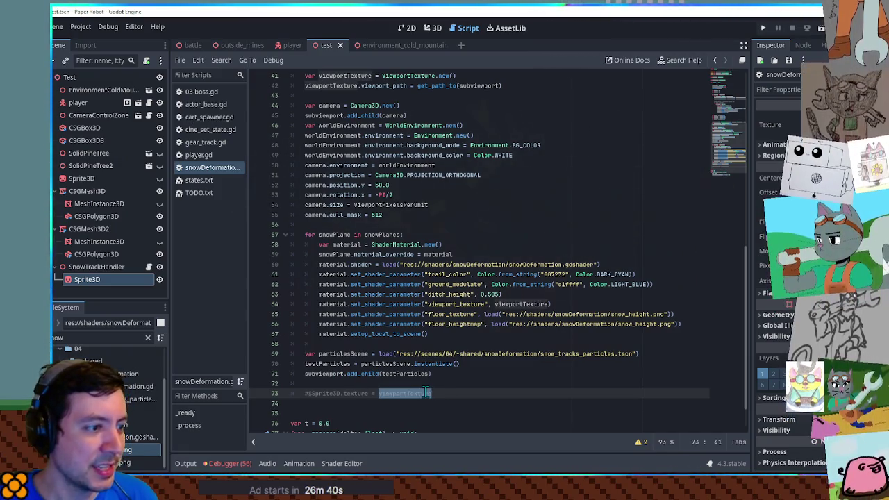
scroll(471, 350, up, 2)
scroll(471, 350, up, 4)
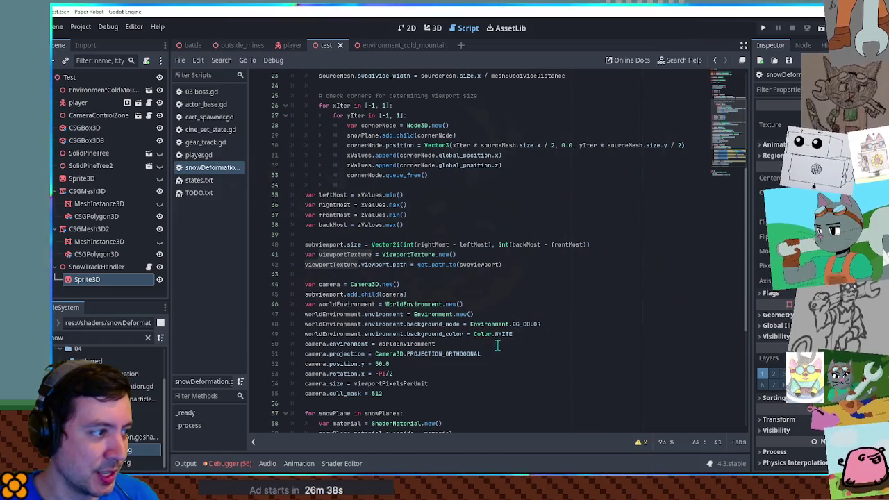
double_click(480, 264)
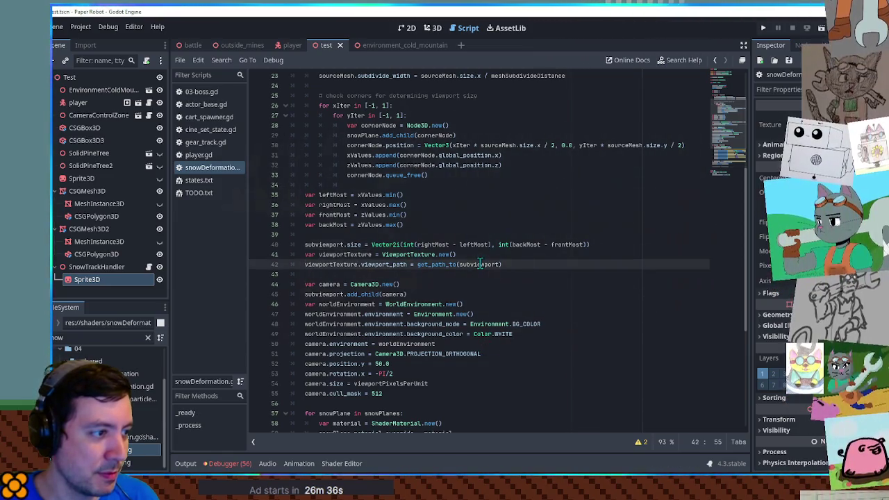
click(520, 264)
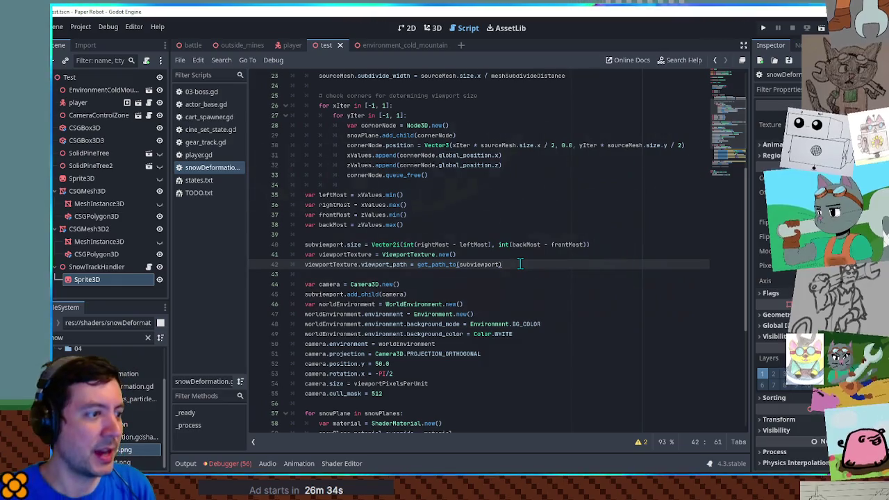
key(Return)
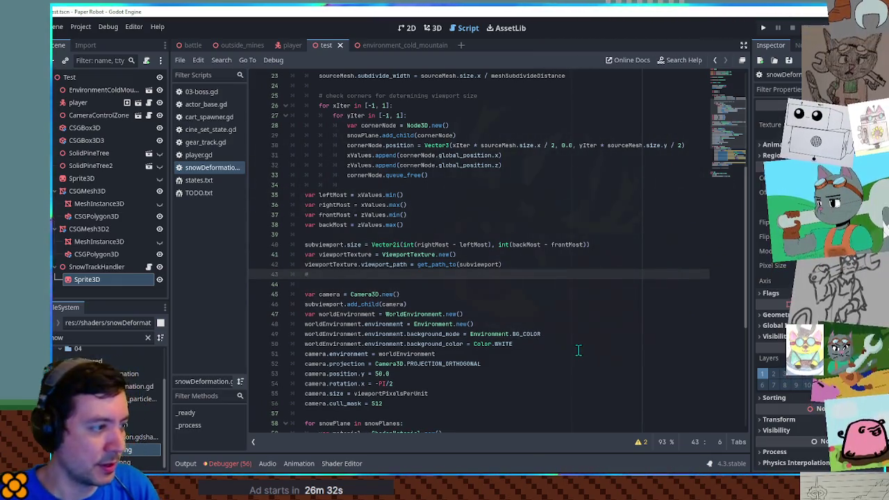
text(print()
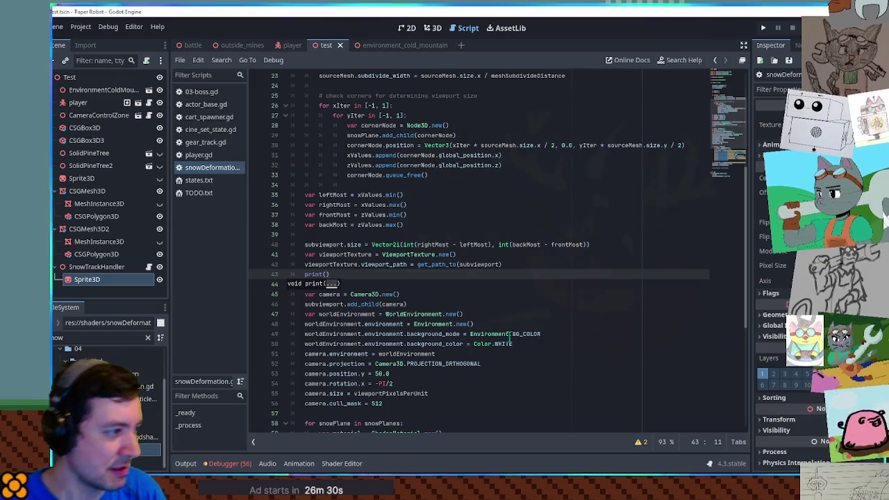
click(326, 273)
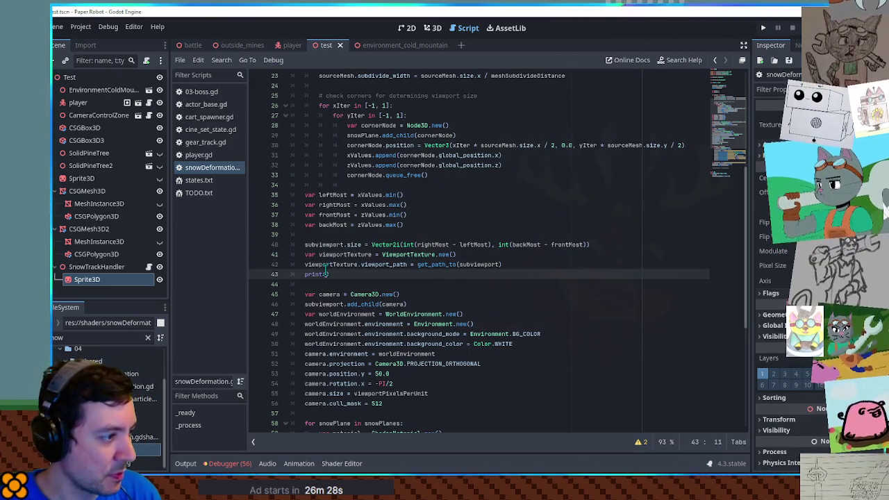
scroll(447, 275, down, 8)
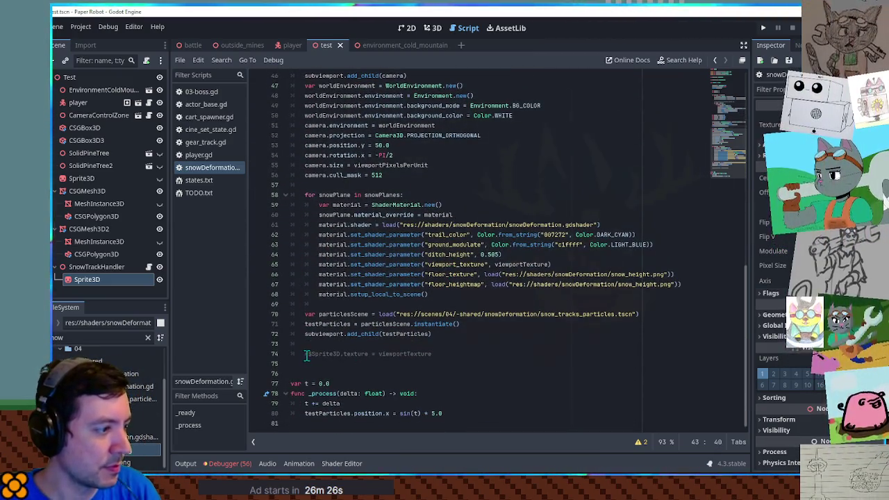
click(307, 355)
key(Delete)
key(F6)
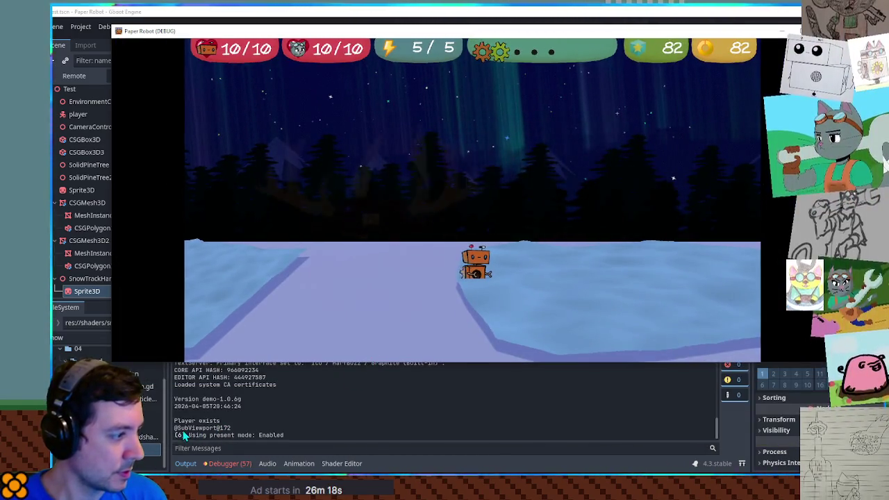
key(F8)
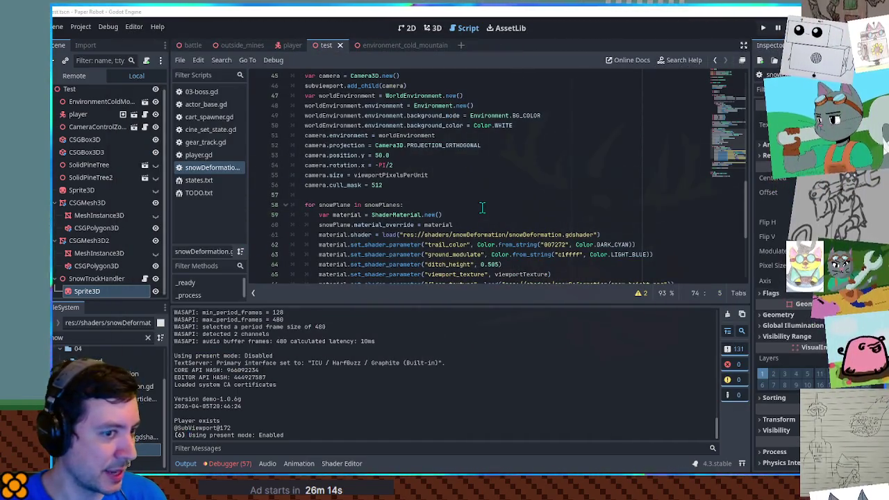
click(123, 226)
key(ctrl+z)
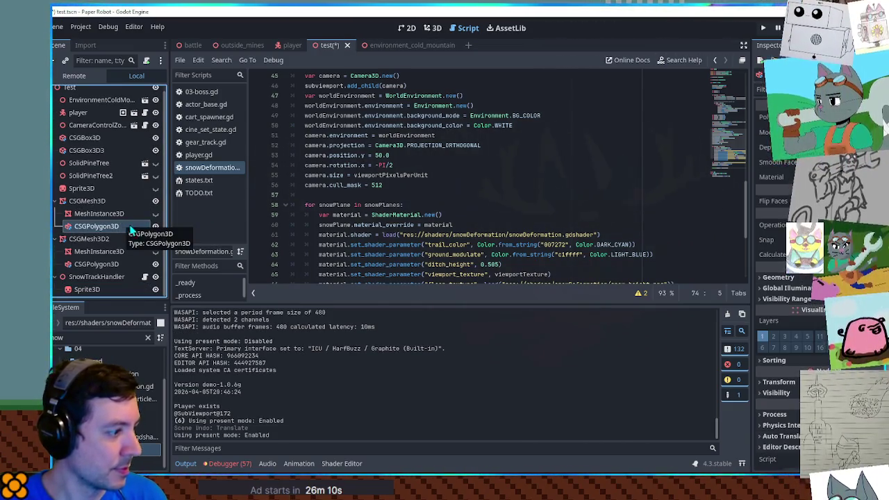
key(ctrl+shift+z)
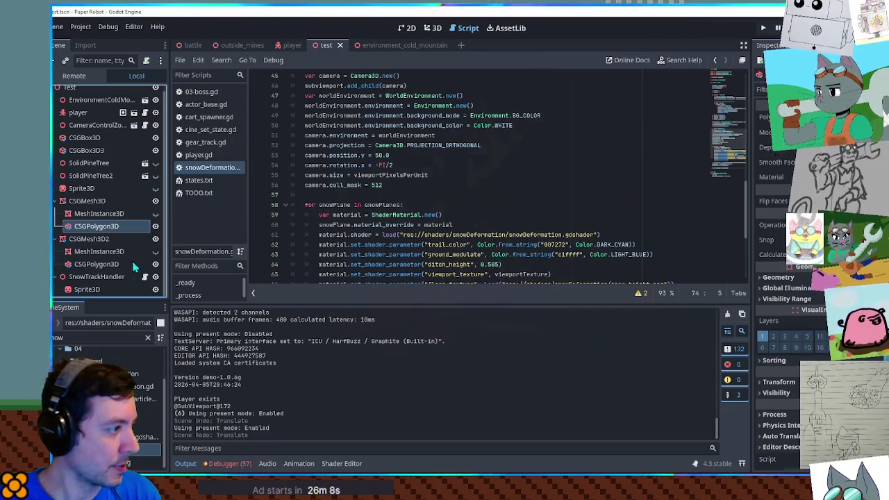
click(74, 76)
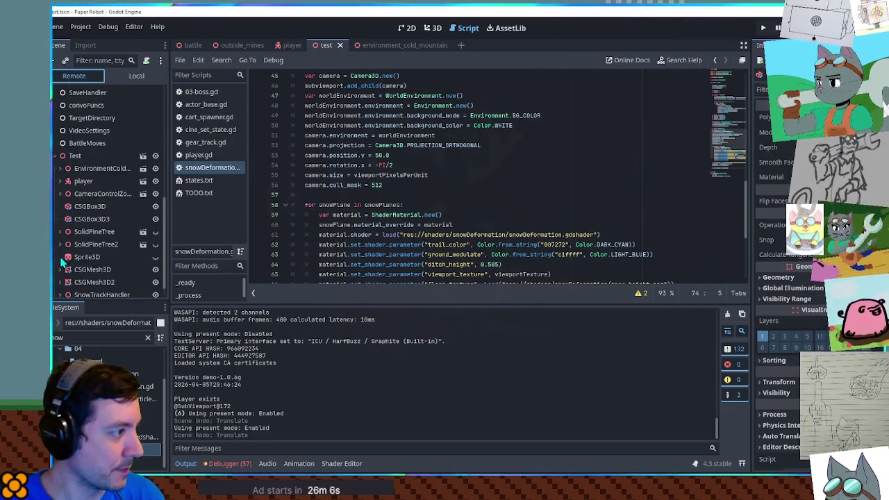
click(60, 291)
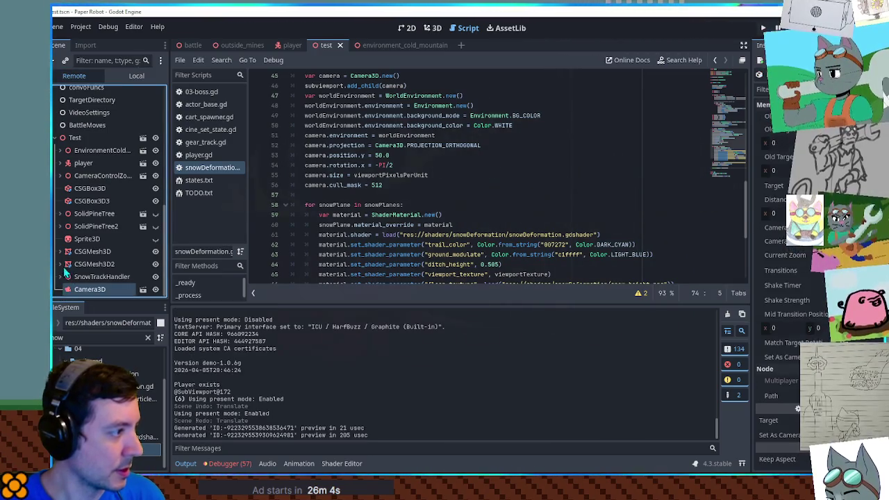
click(60, 276)
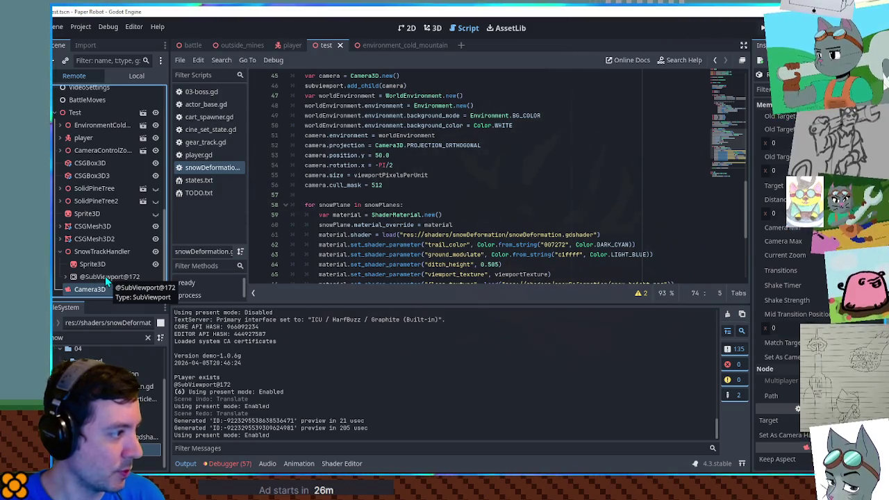
drag(235, 384, 171, 382)
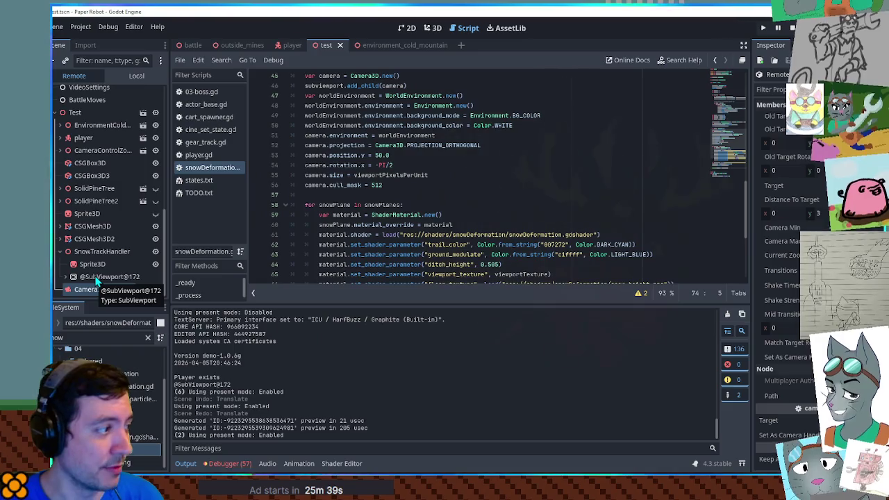
click(97, 278)
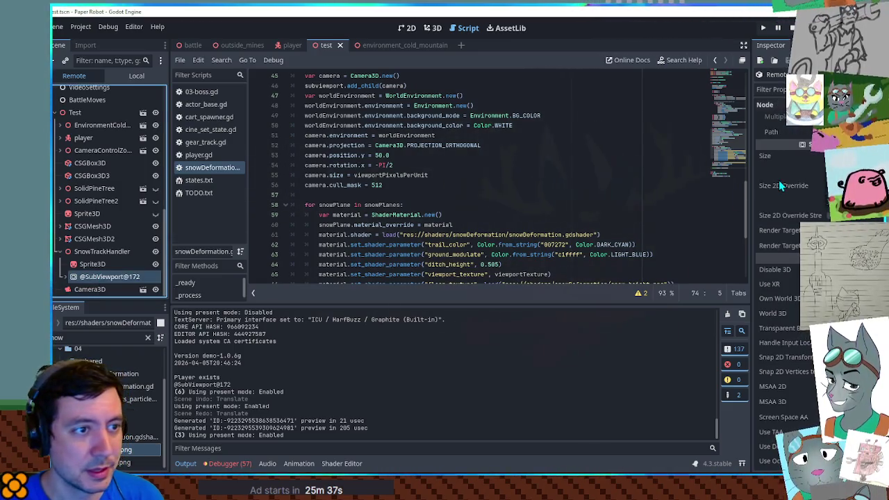
click(61, 277)
scroll(60, 278, down, 1)
click(90, 264)
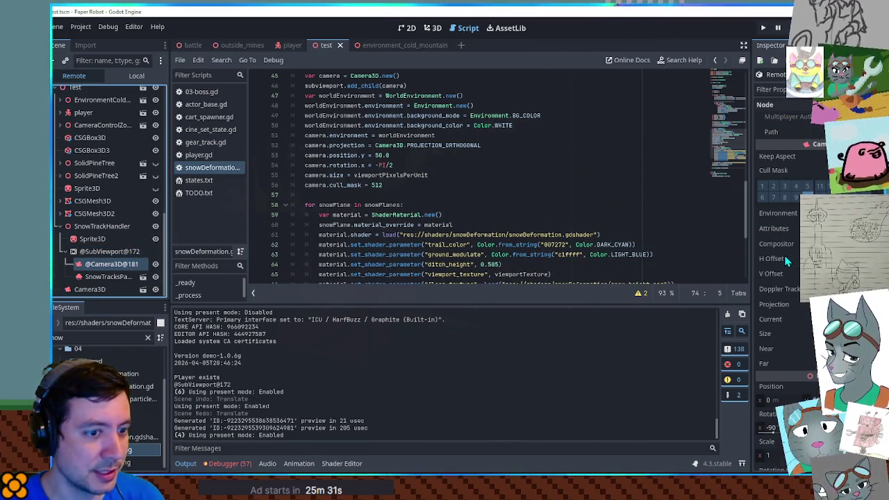
scroll(787, 262, down, 2)
scroll(787, 262, down, 2)
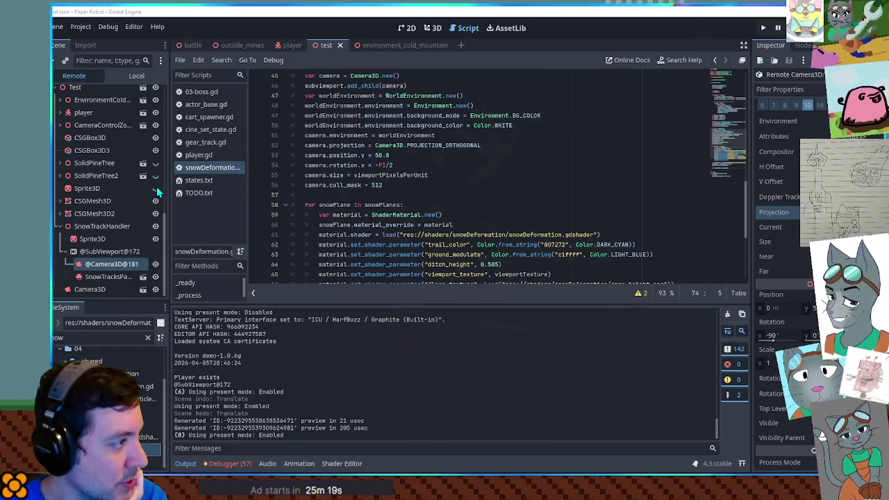
click(136, 75)
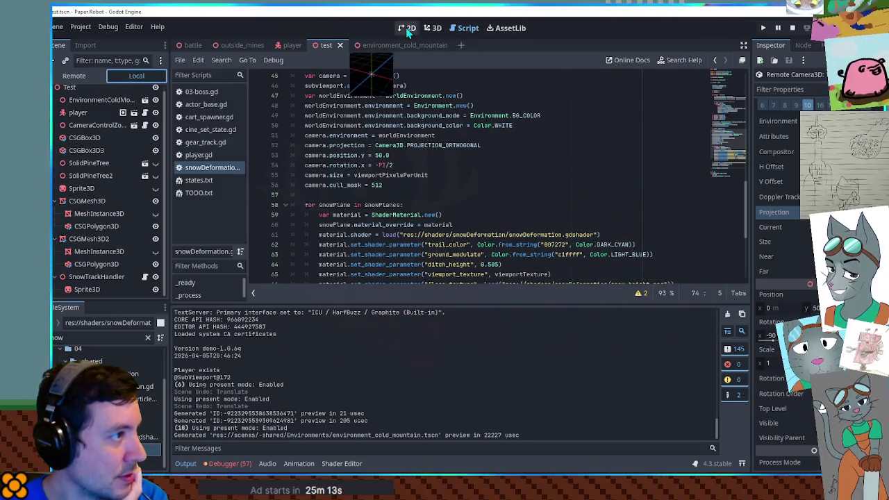
Step: Stop the game, delete the standalone Sprite3D under Test, and save the scene
key(F8)
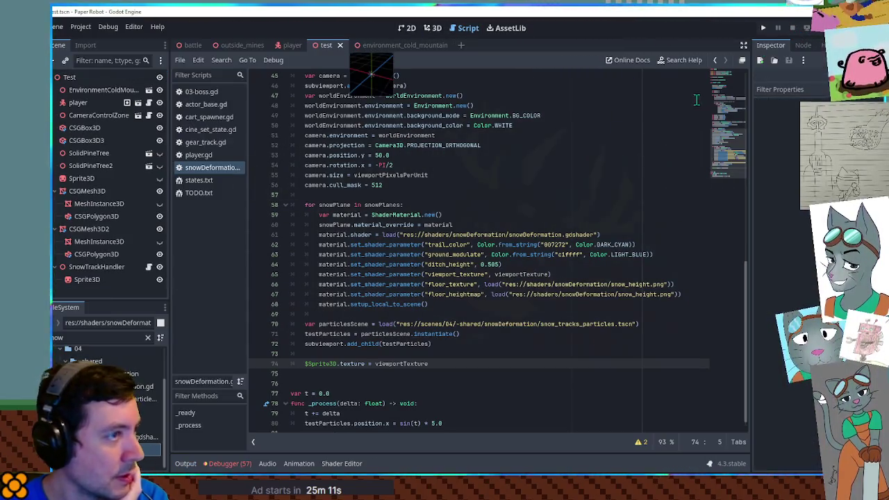
click(433, 28)
click(377, 238)
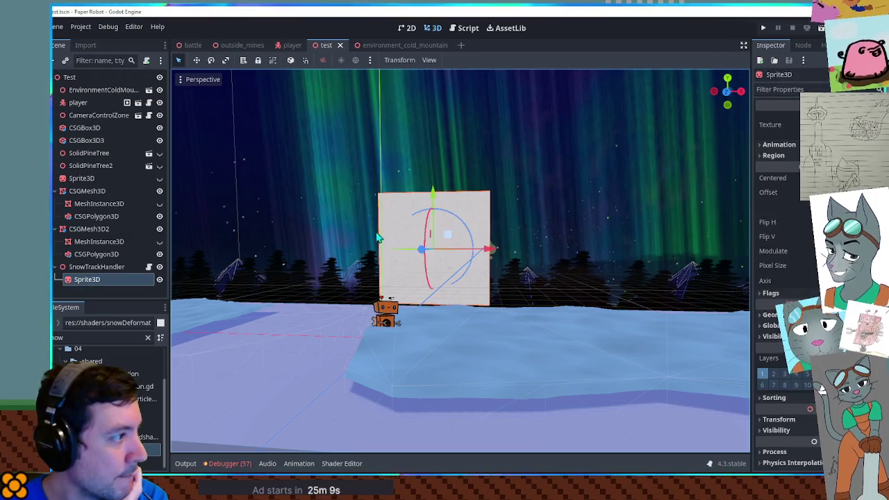
click(82, 179)
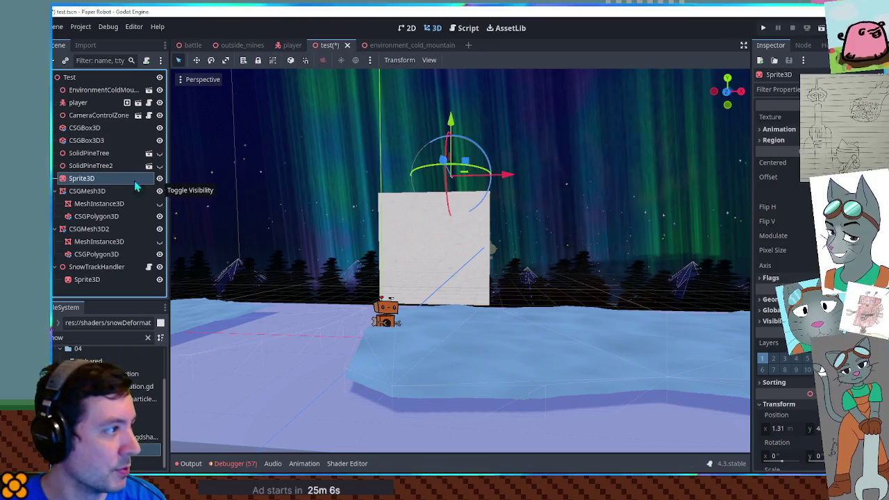
key(Delete)
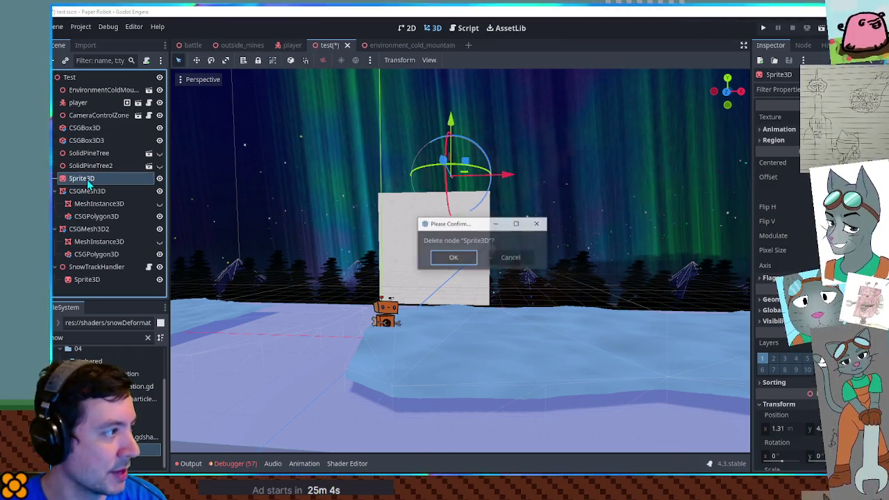
key(Return)
key(ctrl+s)
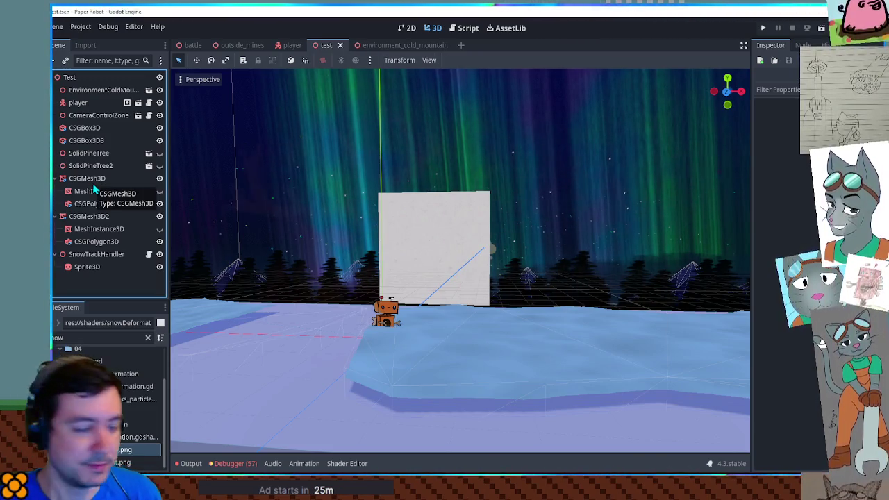
Step: Select the Sprite3D under SnowTrackHandler and run the game
key(KP_4)
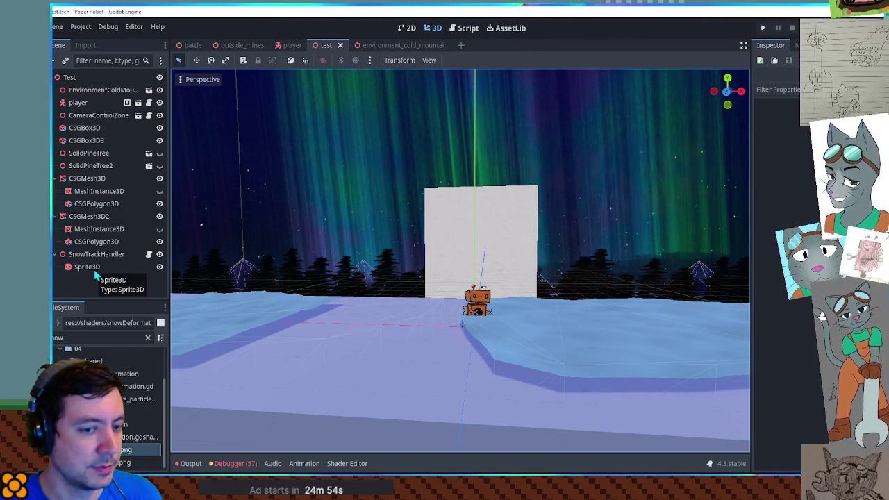
click(94, 270)
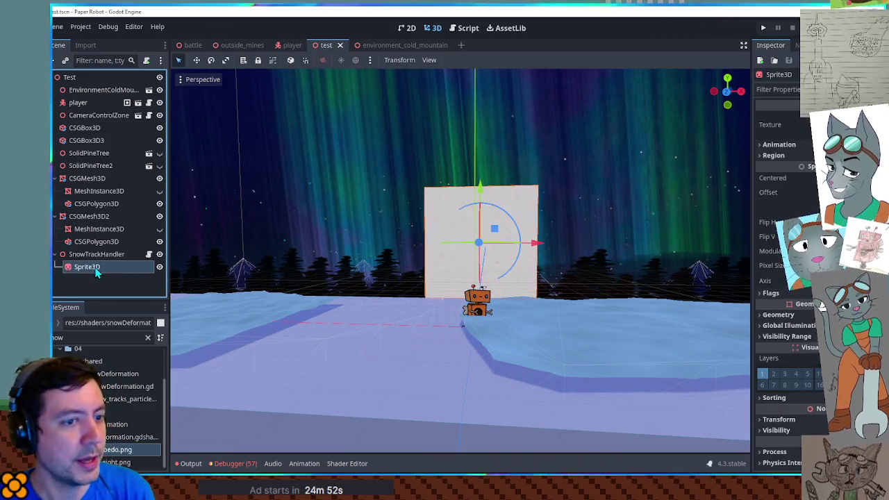
key(F6)
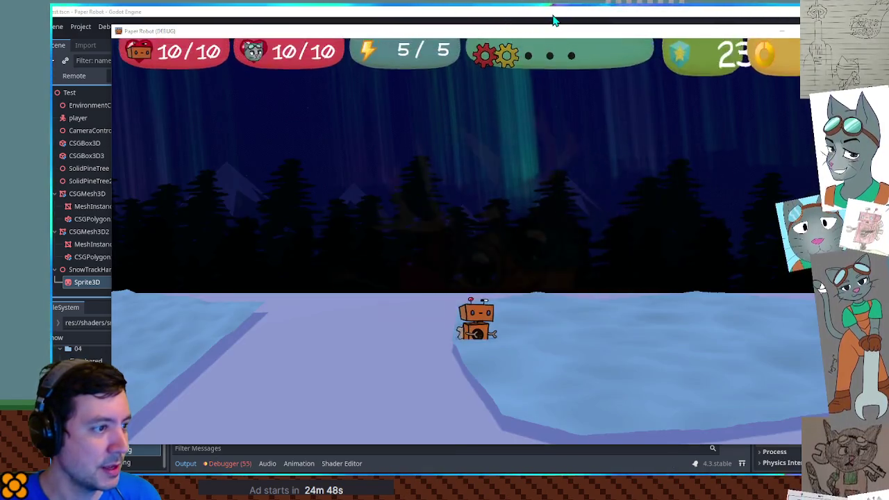
Step: Stop the game, expand Test in the Remote tree, and inspect the live Sprite3D node
key(F8)
click(74, 76)
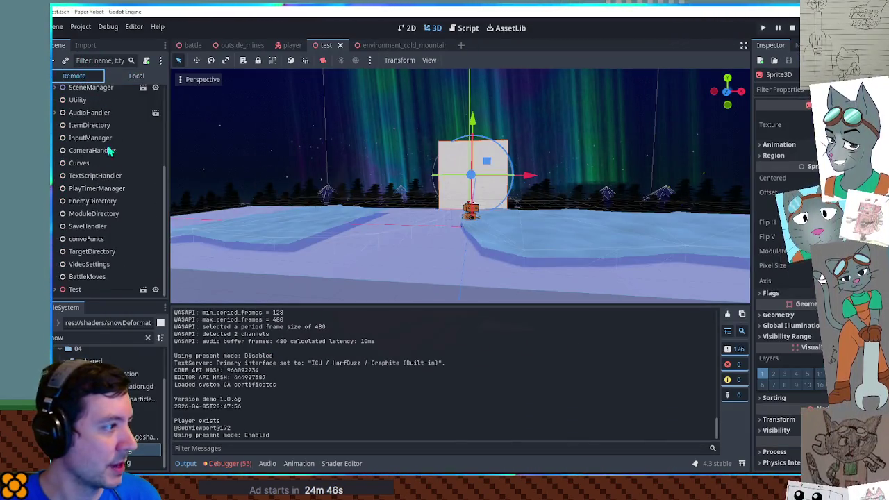
click(58, 289)
scroll(125, 259, down, 4)
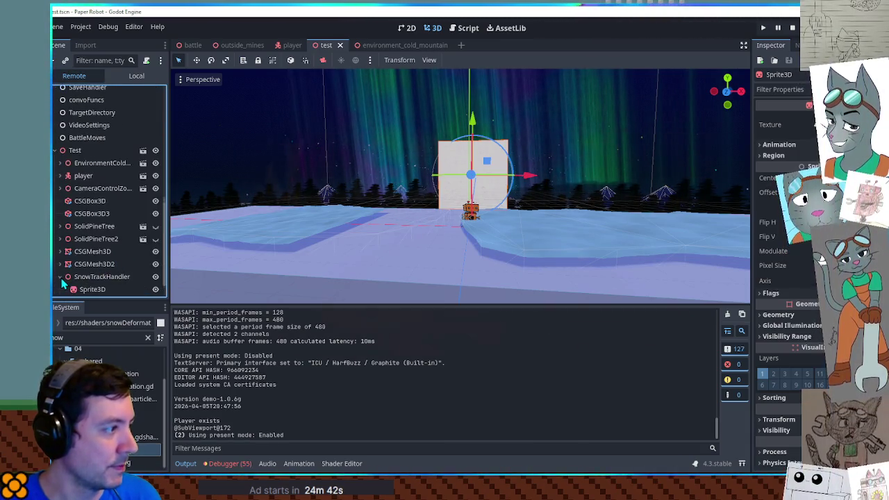
scroll(70, 278, down, 1)
click(94, 265)
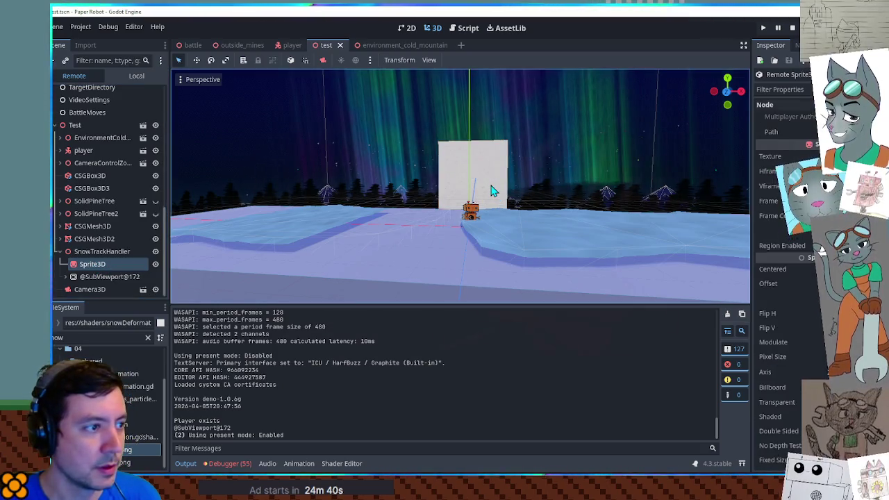
key(alt+Tab)
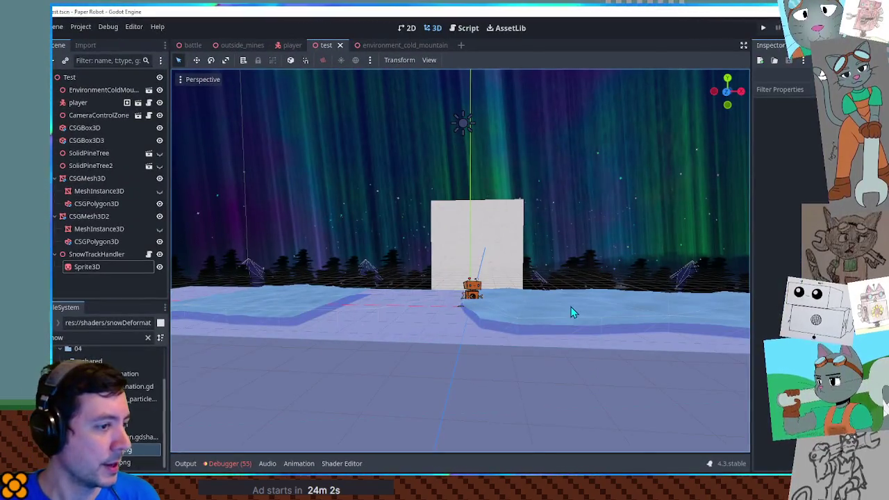
Step: Duplicate the Sprite3D as Sprite3D2
click(542, 314)
scroll(348, 229, up, 2)
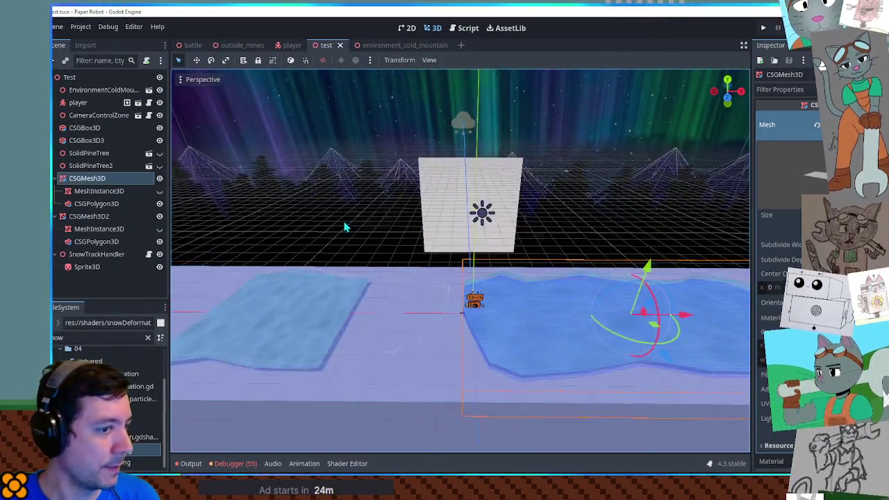
scroll(416, 242, up, 2)
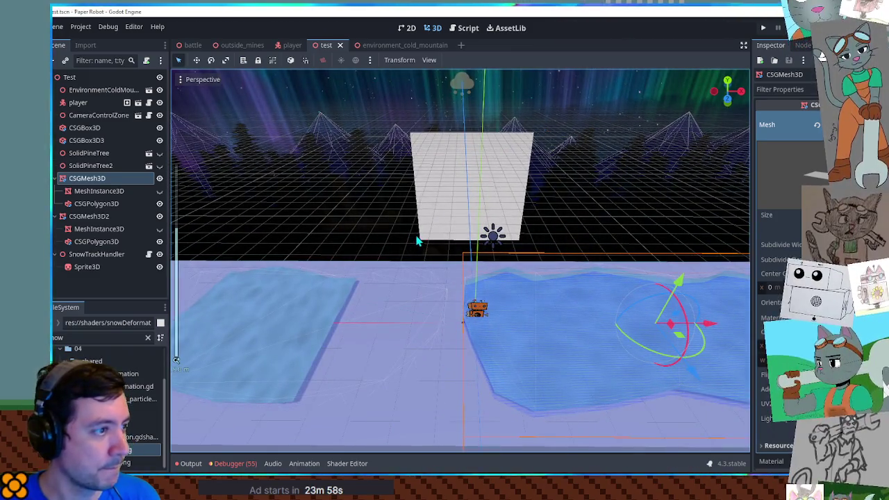
click(84, 269)
key(ctrl+d)
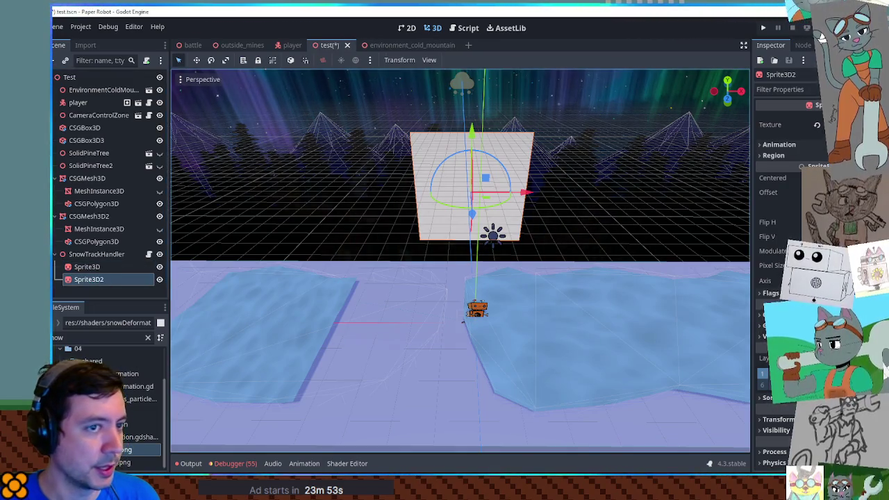
Step: Try a New ViewportTexture on the texture and cancel, then add a SubViewport child to Sprite3D2
click(855, 124)
click(799, 138)
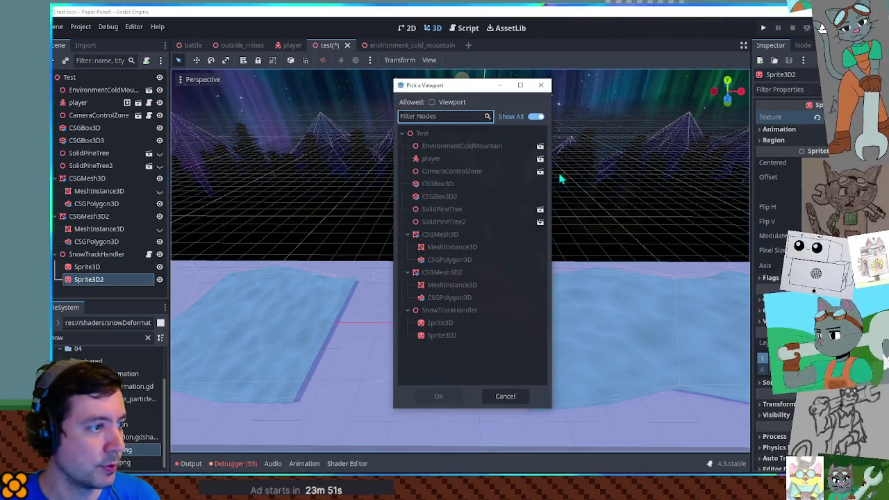
click(507, 395)
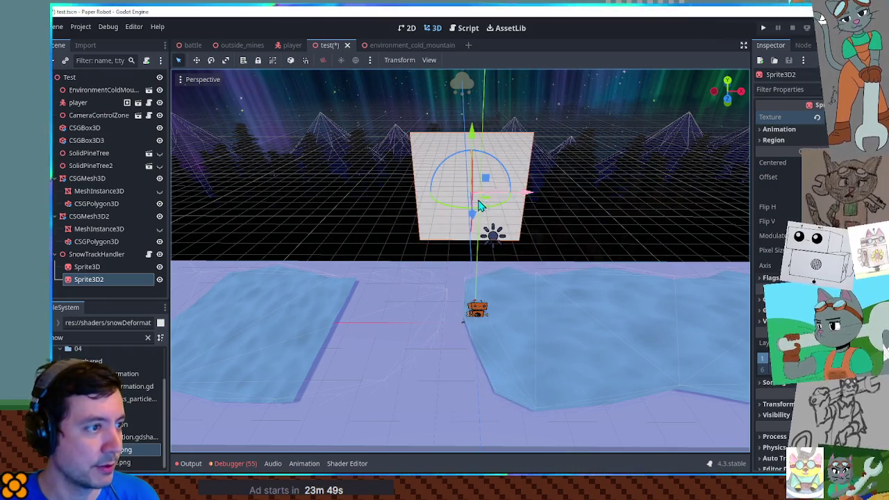
click(109, 268)
click(108, 279)
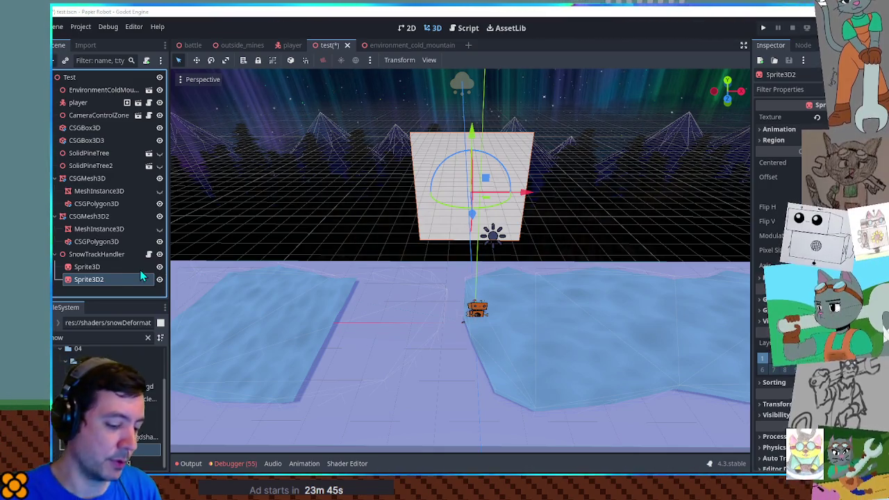
key(ctrl+v)
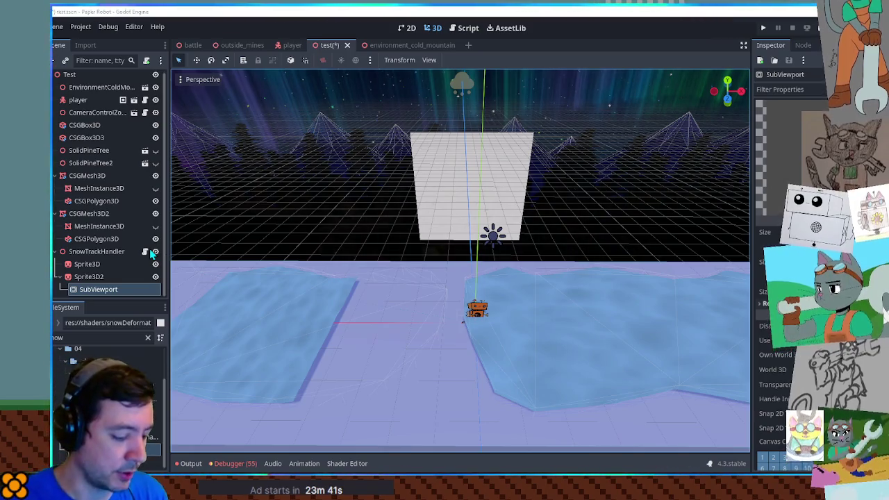
Step: Add a Camera3D to the SubViewport, raise it, and set Rotation X -20.8 and Position X -11.869
key(ctrl+v)
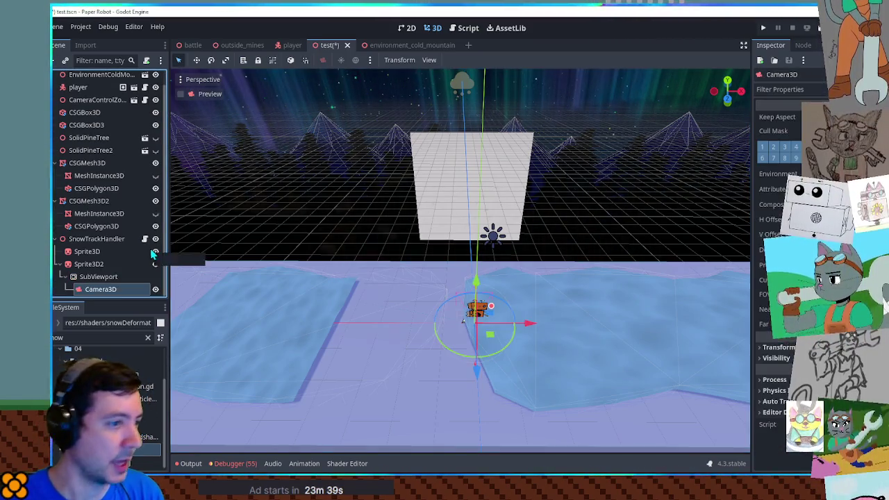
drag(489, 344, 485, 405)
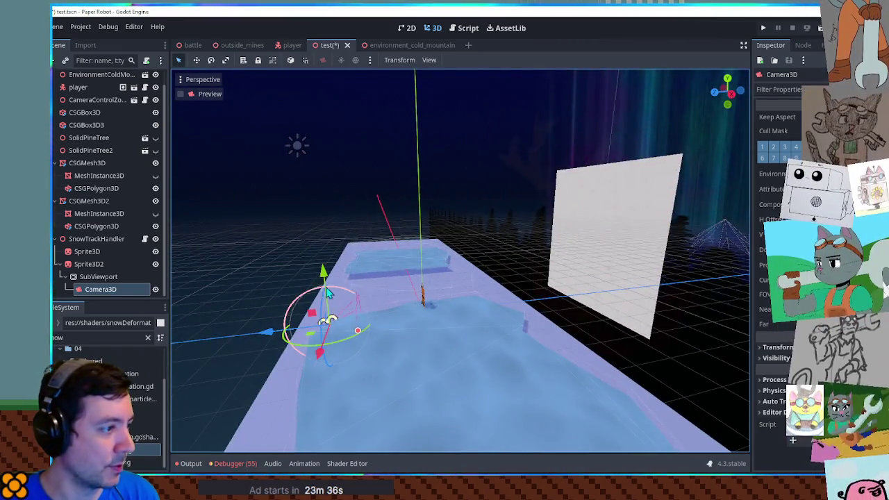
mouse_move(328, 295)
mouse_down()
mouse_move(313, 266)
mouse_move(309, 187)
mouse_up()
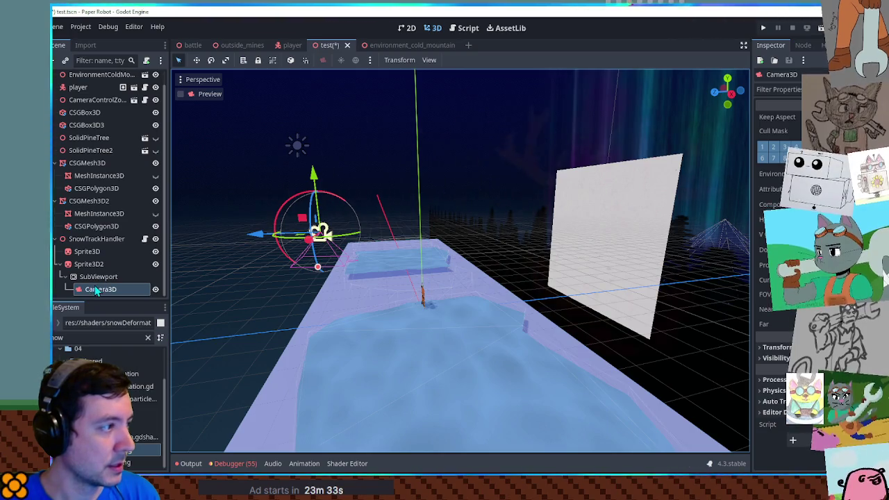
click(182, 94)
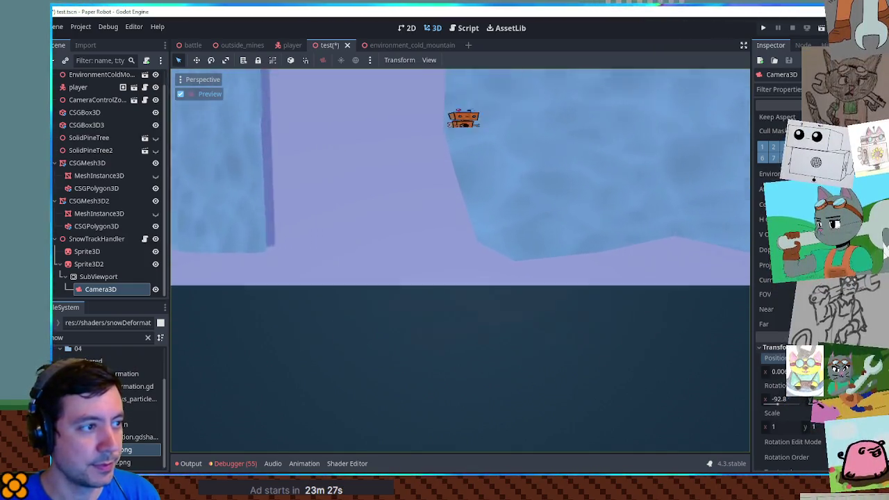
drag(781, 403, 799, 403)
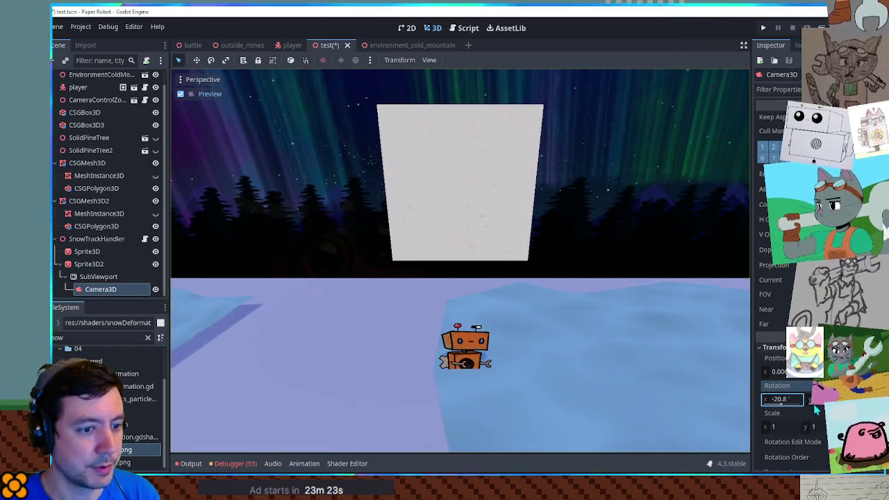
drag(780, 372, 771, 372)
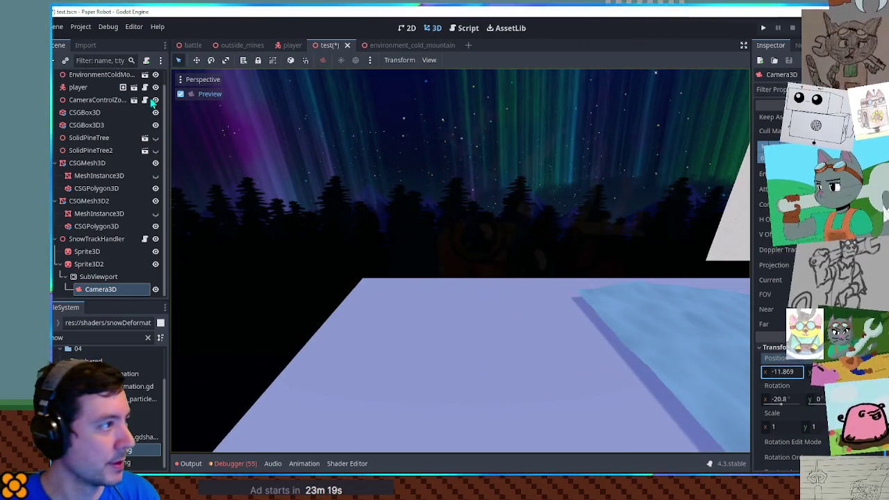
click(181, 94)
click(96, 278)
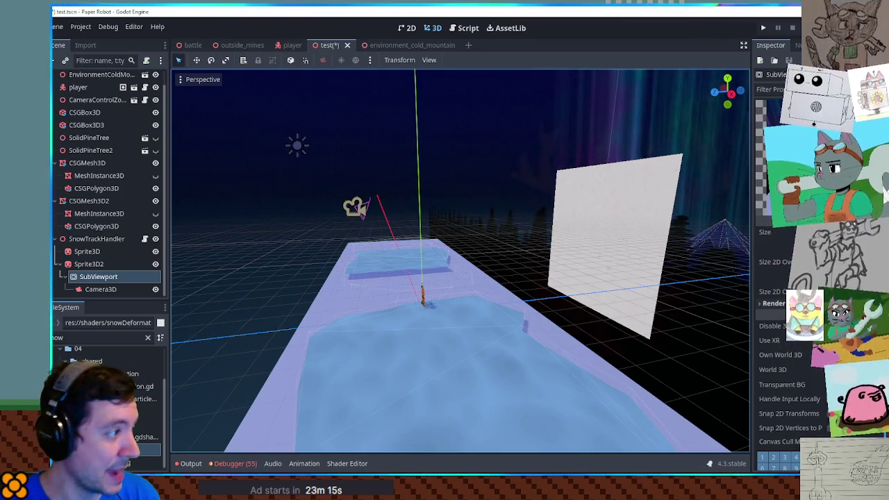
Step: Check Sprite3D2 and its SubViewport, save the test scene, then run the game and stop it
click(91, 266)
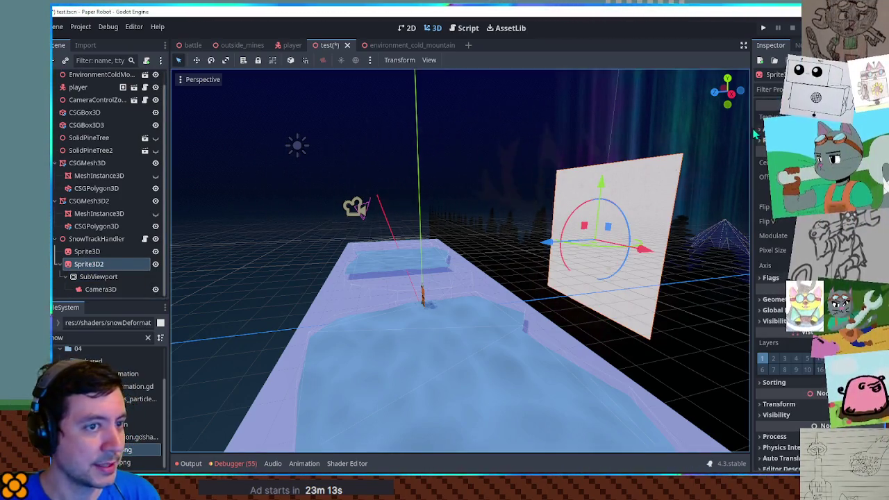
scroll(886, 182, up, 1)
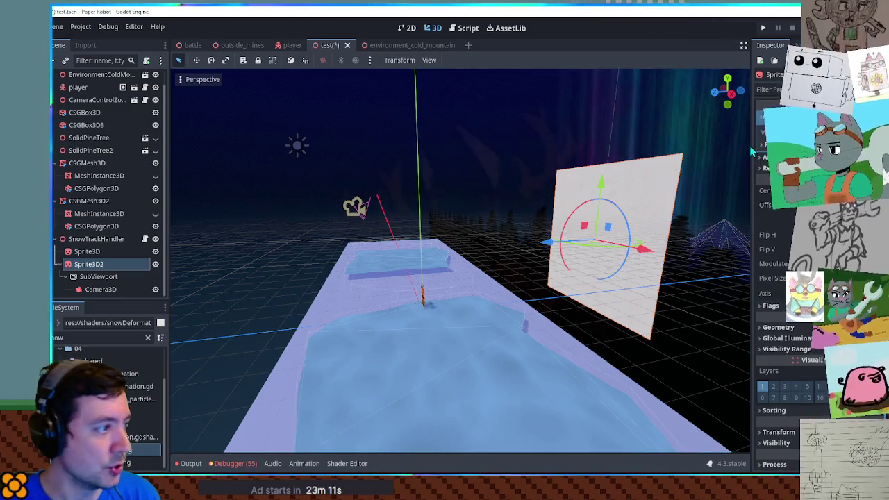
click(85, 280)
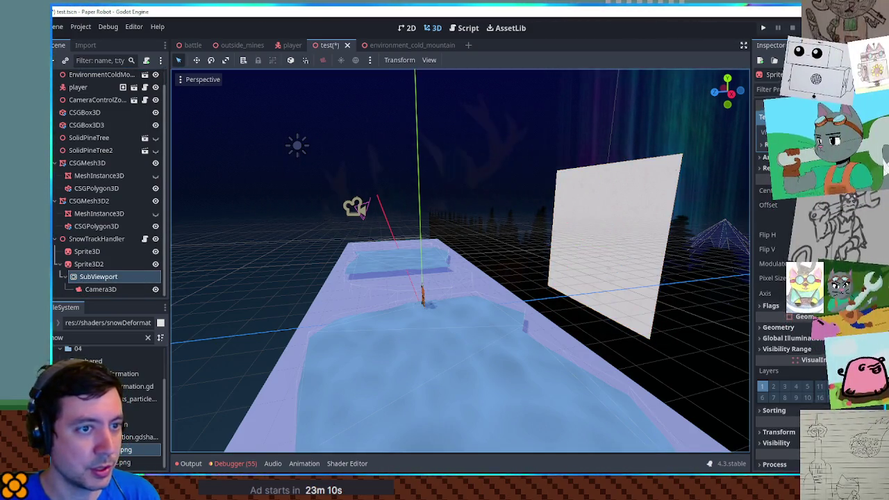
mouse_move(646, 191)
mouse_down()
mouse_move(584, 197)
mouse_move(414, 252)
mouse_move(383, 276)
mouse_move(600, 232)
mouse_move(546, 226)
mouse_up()
key(ctrl+s)
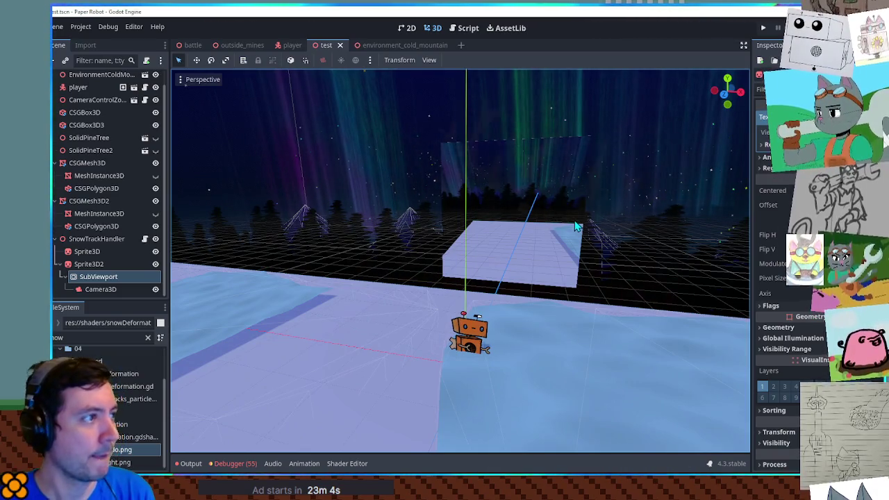
key(F6)
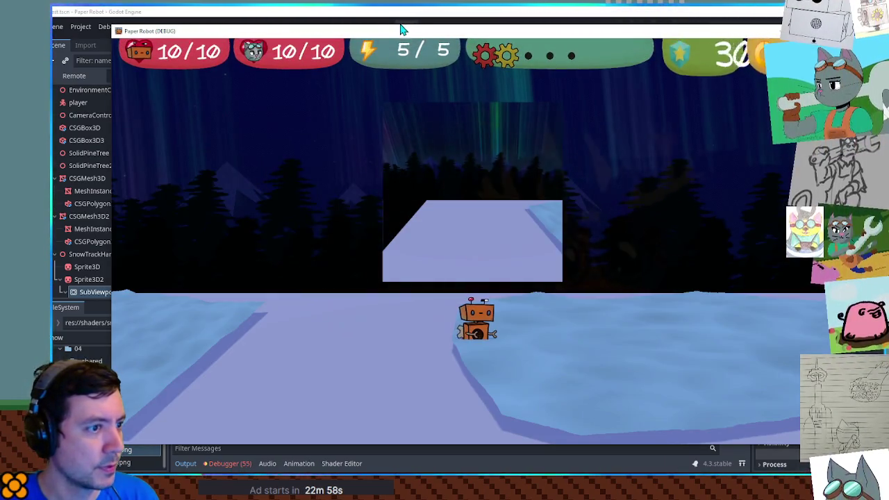
key(F8)
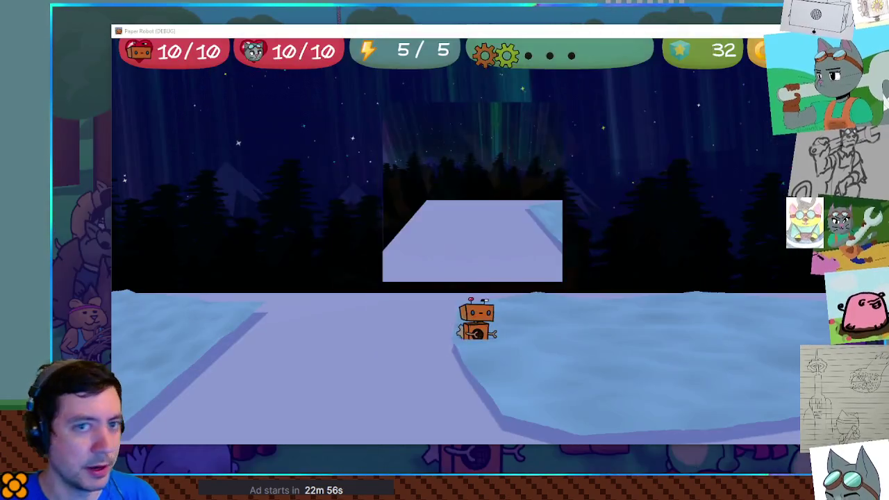
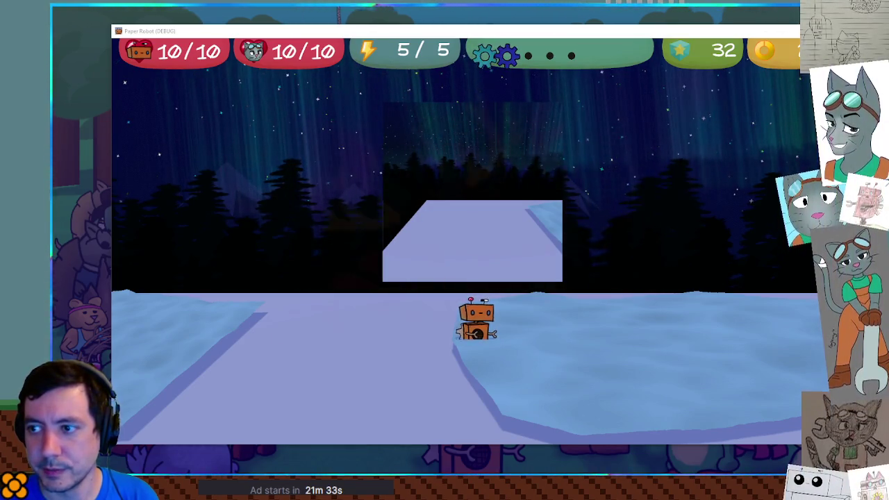
Step: Close the running game, maximize the editor, and select the SubViewport's Camera3D
key(alt+F4)
double_click(496, 11)
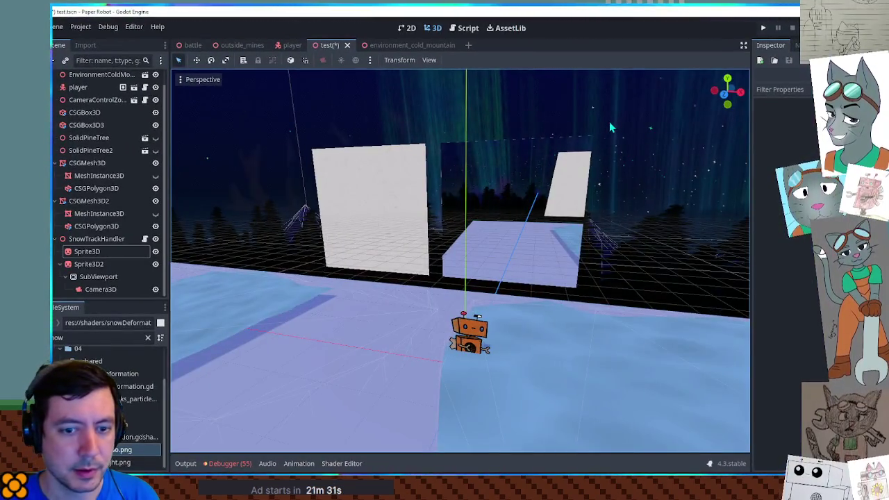
click(100, 289)
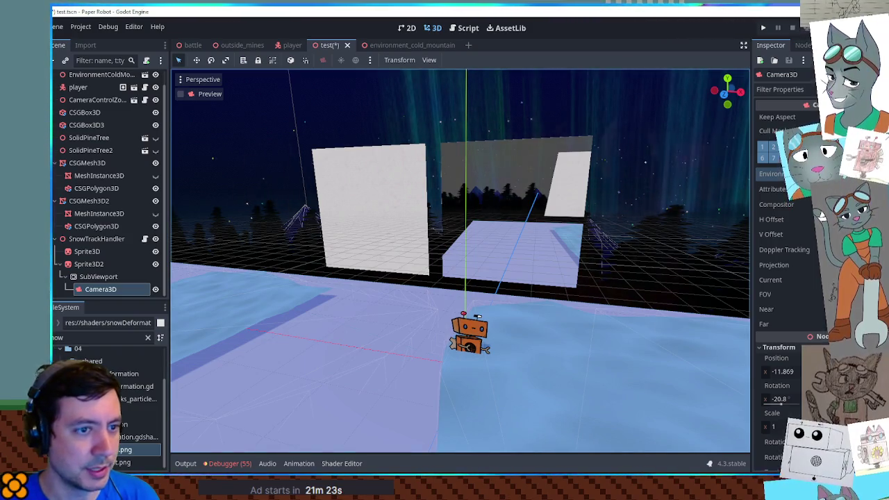
Step: Give the Camera3D environment a Custom Color pink background, then save and run the scene
click(772, 174)
click(784, 188)
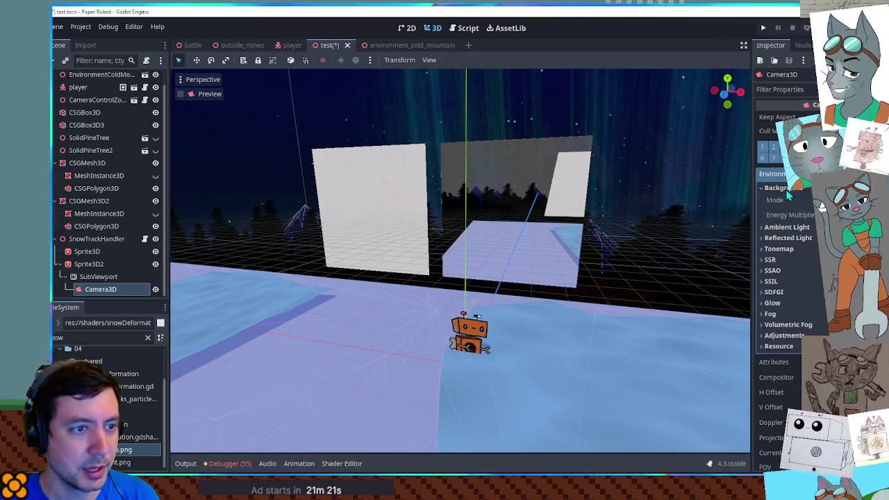
click(822, 200)
click(822, 224)
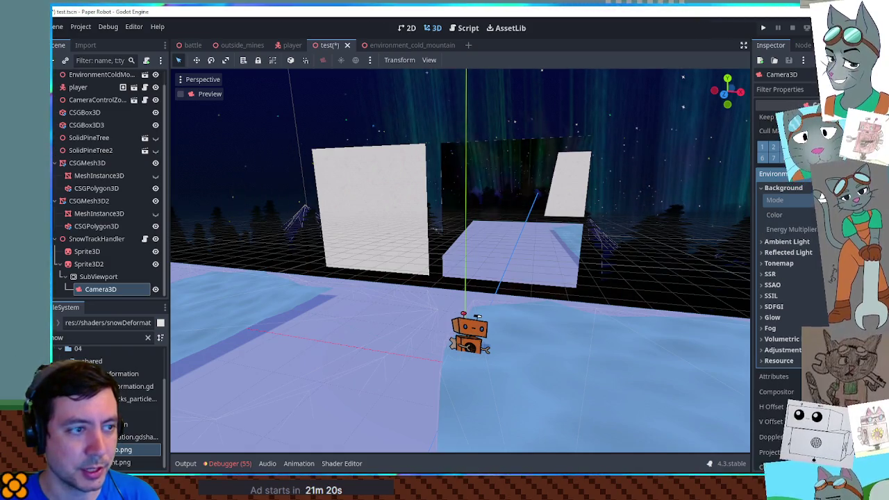
click(822, 215)
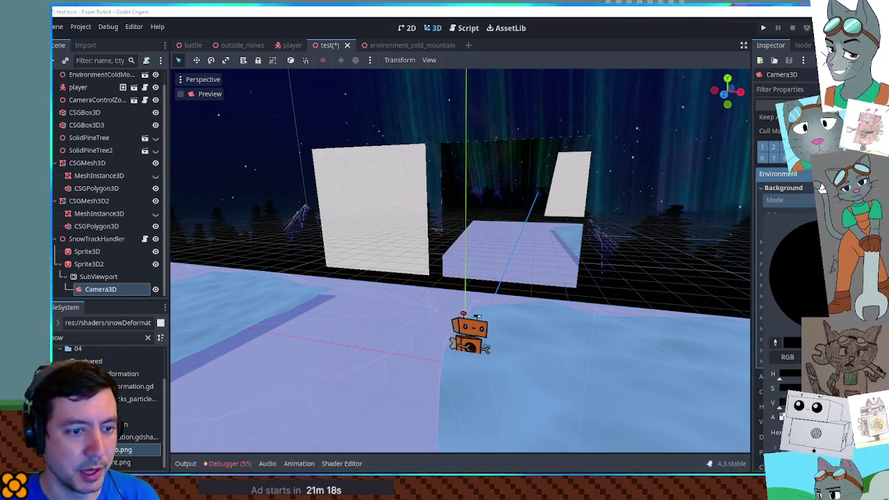
click(792, 264)
click(389, 340)
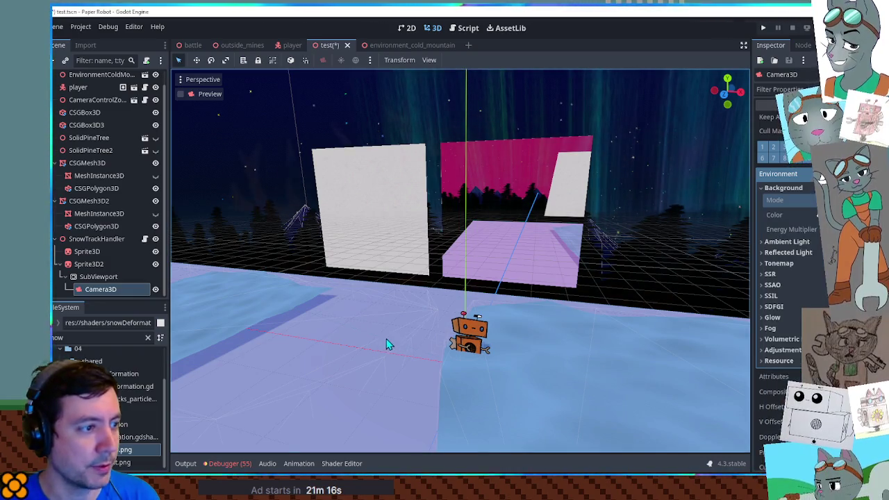
key(ctrl+s)
key(F6)
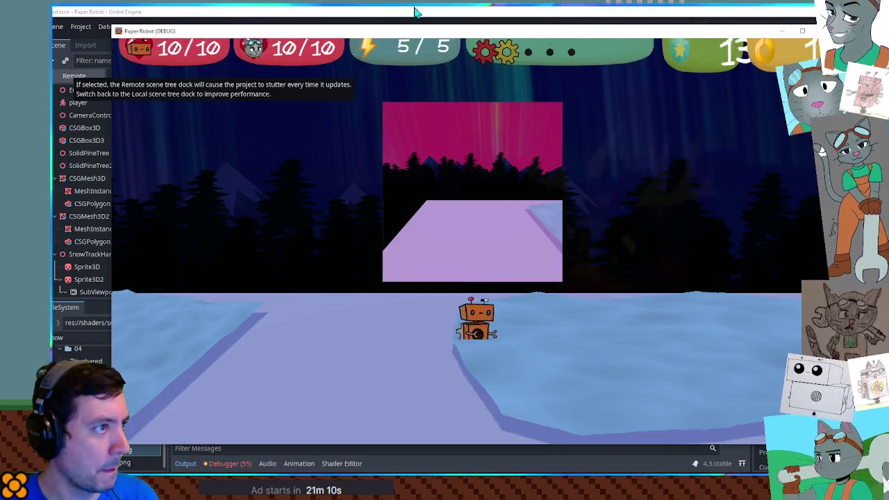
click(486, 17)
key(alt+Tab)
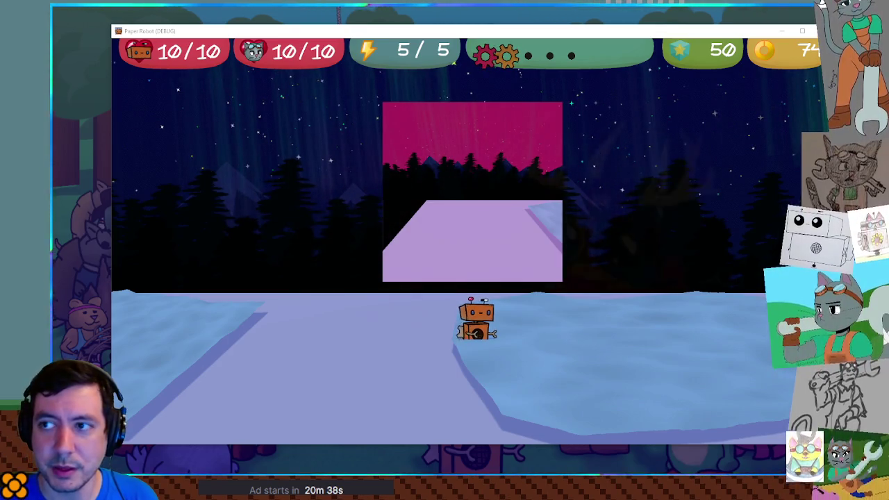
Step: Stop the game and test-run with line 50's background colour changed from WHITE to Color.RED
key(F8)
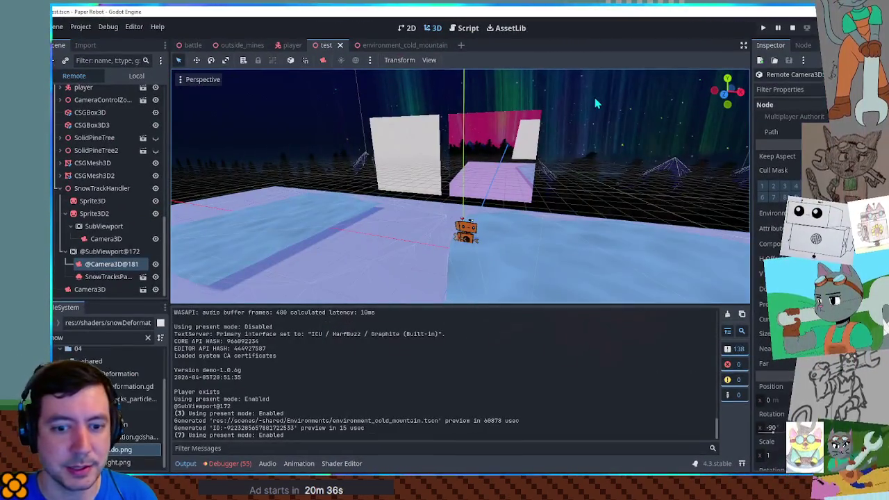
click(793, 28)
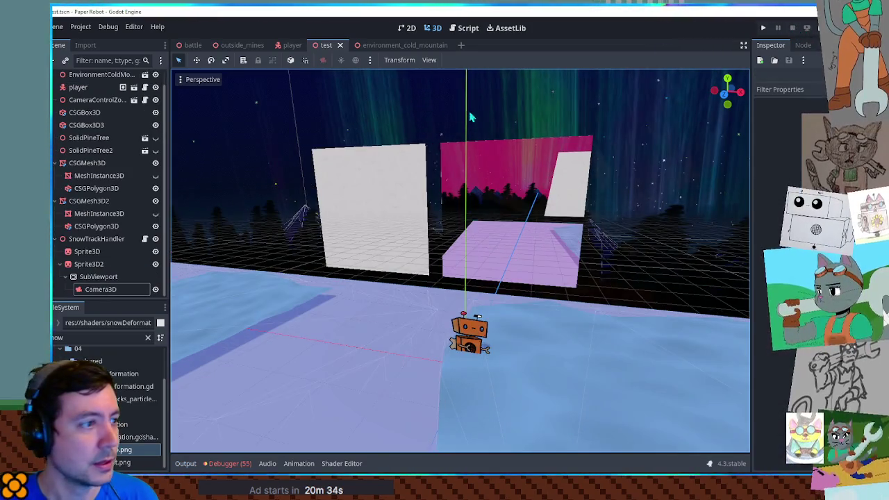
click(465, 27)
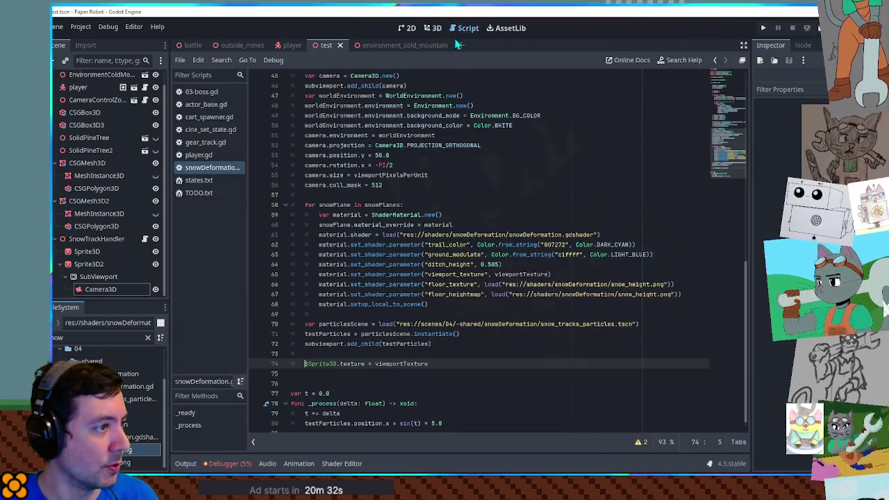
scroll(499, 216, up, 2)
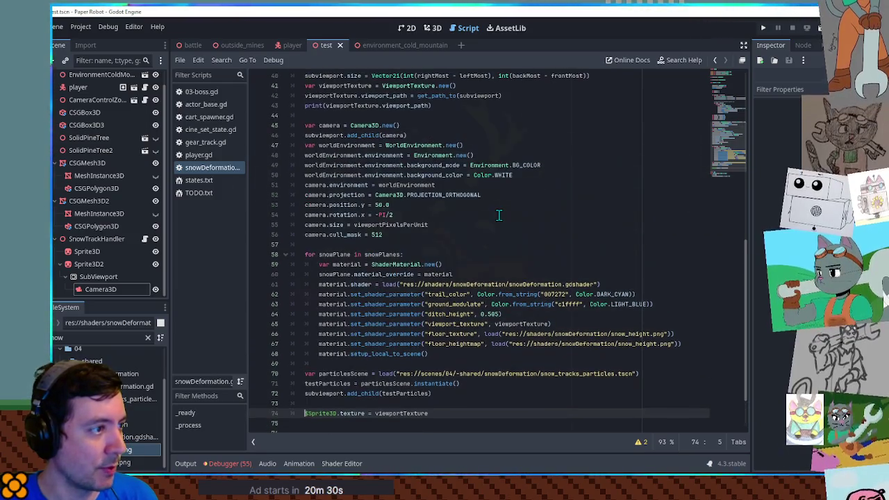
click(497, 175)
double_click(497, 175)
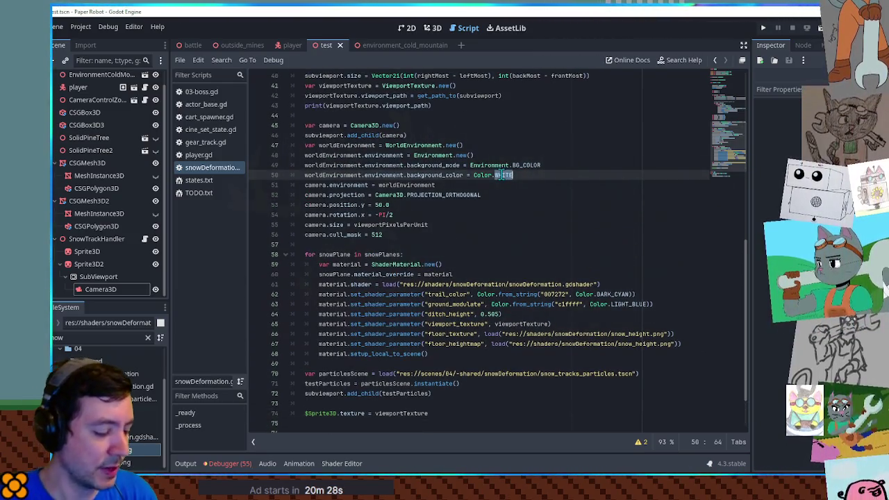
text(MED)
key(Return)
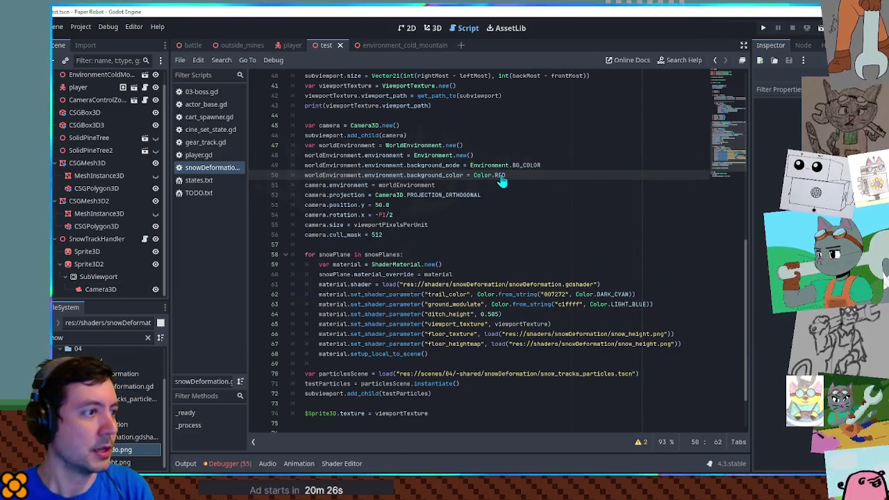
key(F6)
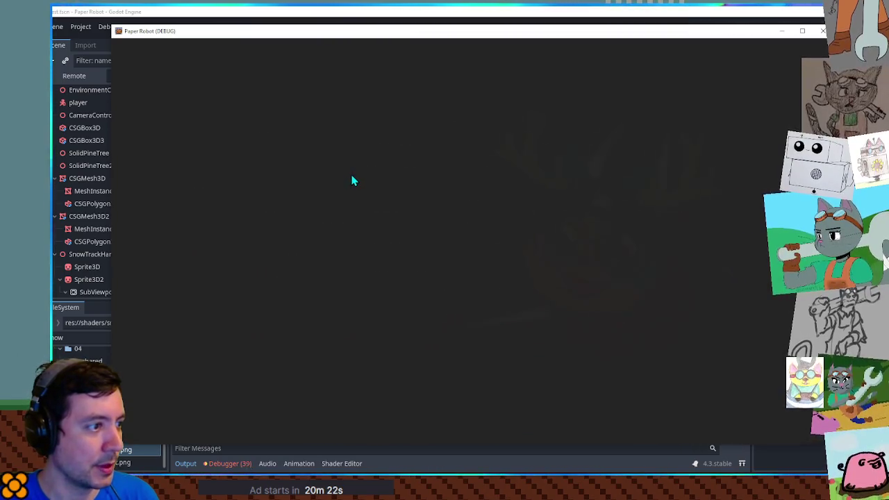
Step: Stop the test run and examine the worldEnvironment and camera.environment references on lines 50–51
key(F8)
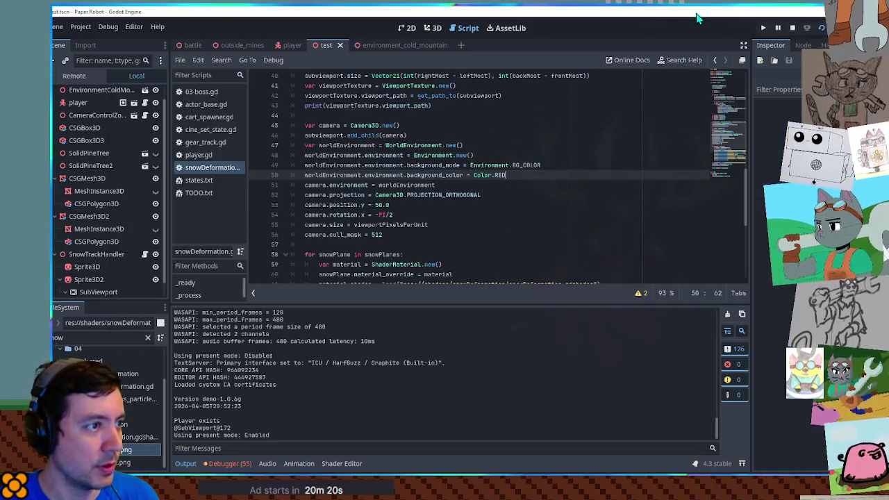
click(432, 28)
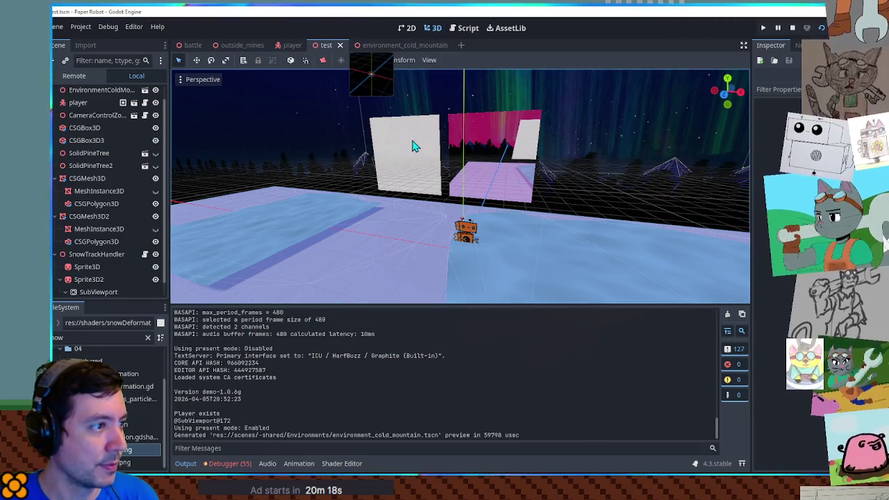
click(792, 28)
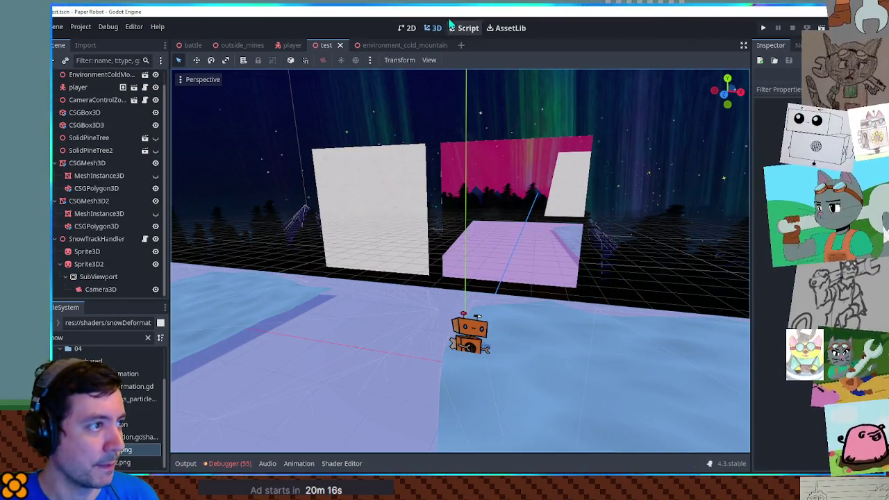
click(461, 28)
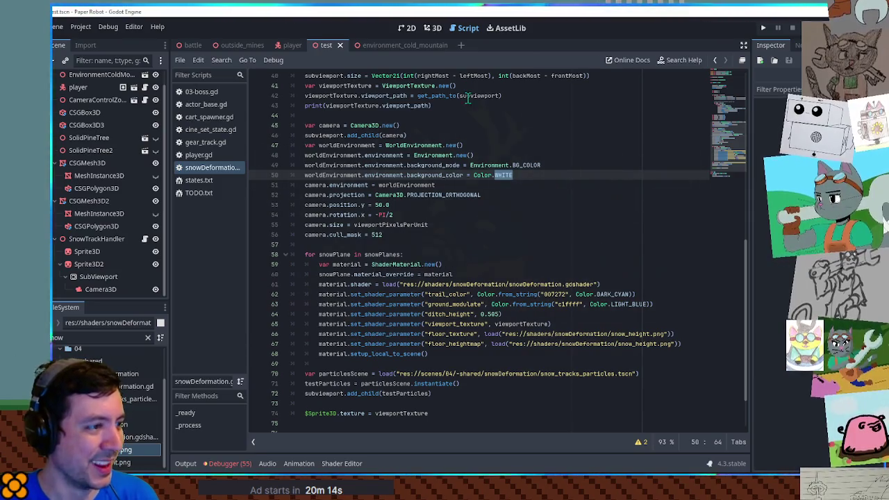
double_click(347, 174)
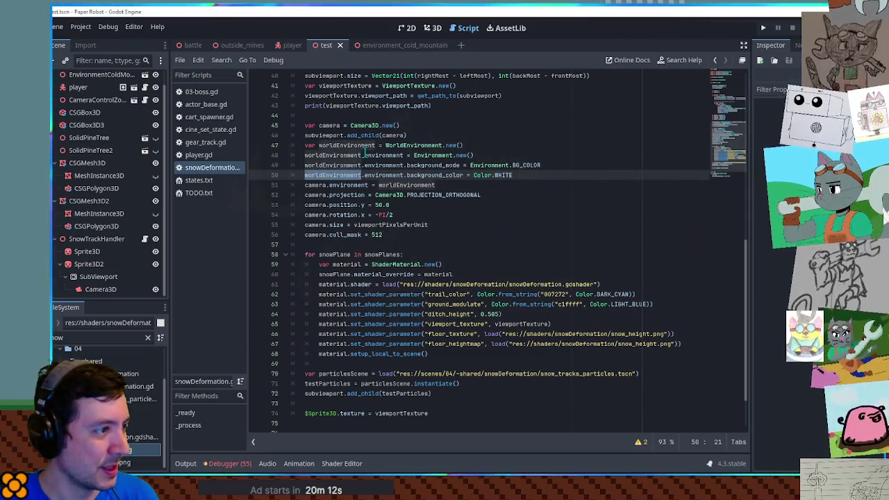
double_click(319, 185)
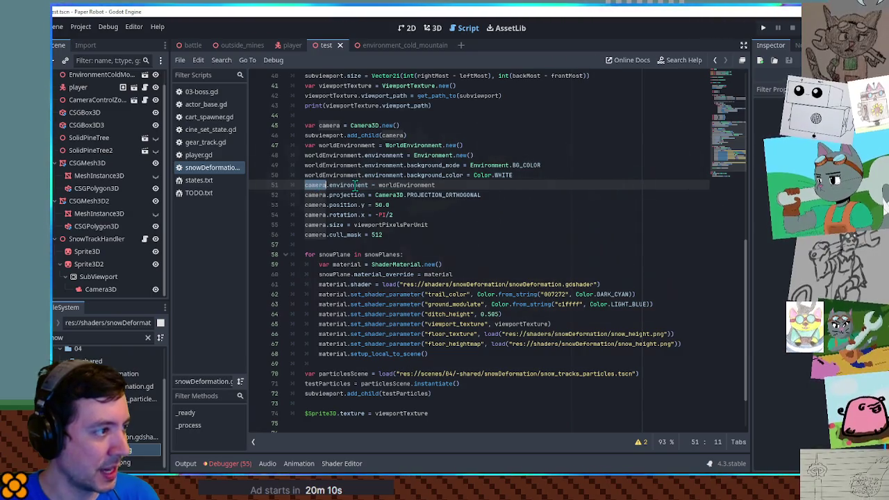
double_click(356, 185)
double_click(316, 185)
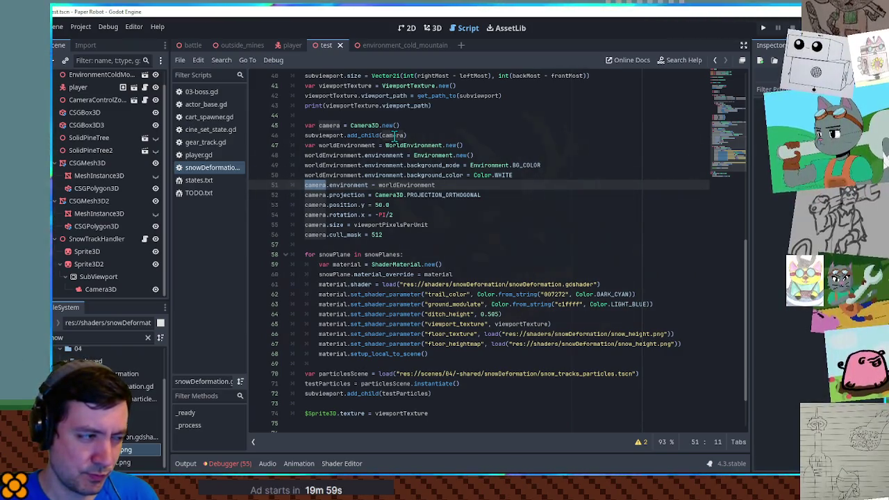
Step: Insert a print(camera.environment) line after line 51 and run the scene
mouse_move(328, 205)
mouse_down()
mouse_move(389, 224)
mouse_move(396, 236)
mouse_up()
click(322, 207)
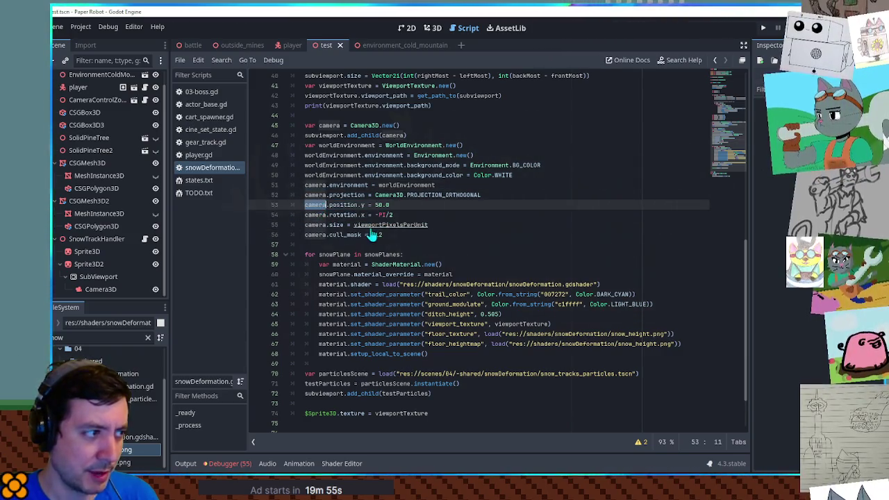
drag(305, 186, 369, 186)
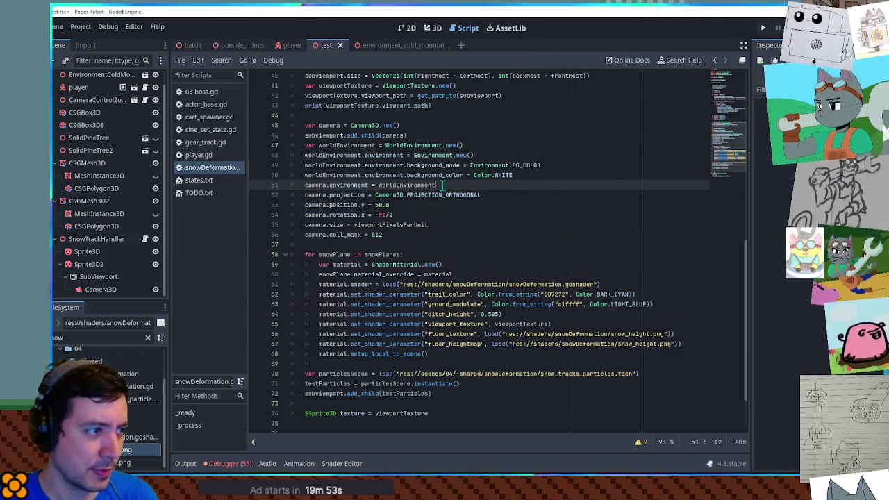
key(Return)
text(print(camera.environment)
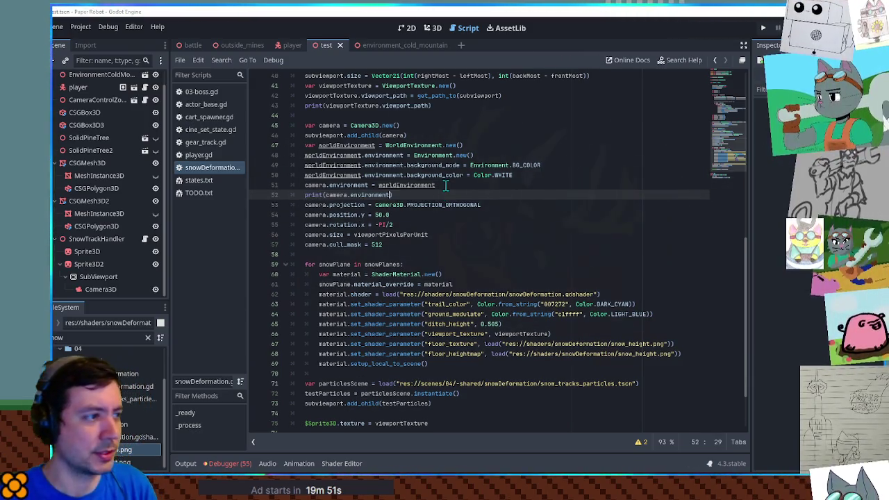
key(F6)
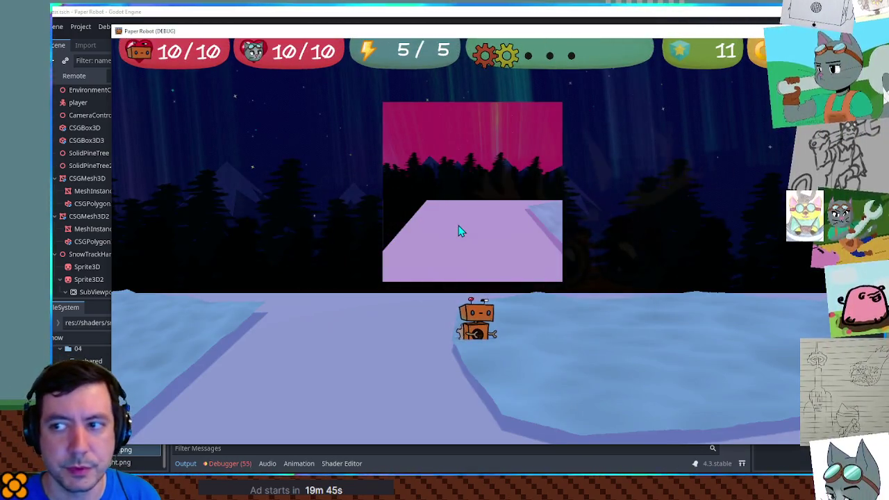
Step: Look up the Camera3D environment property and the Environment class in the documentation
key(F8)
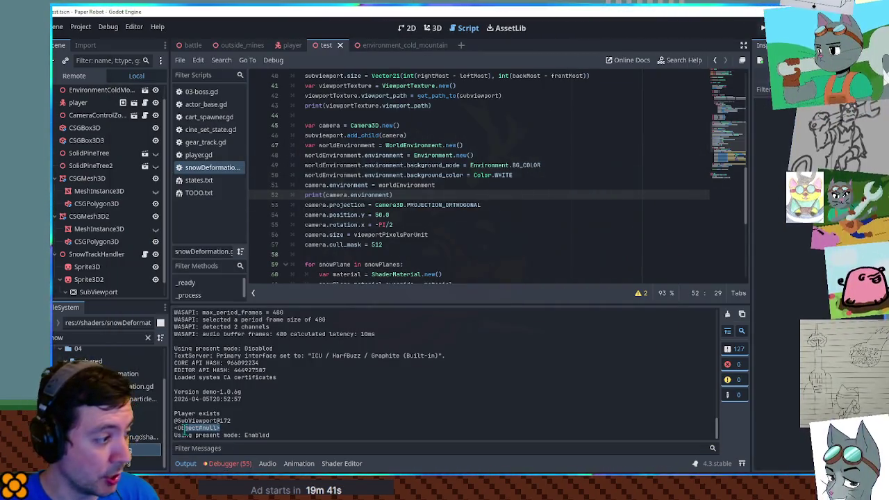
double_click(343, 185)
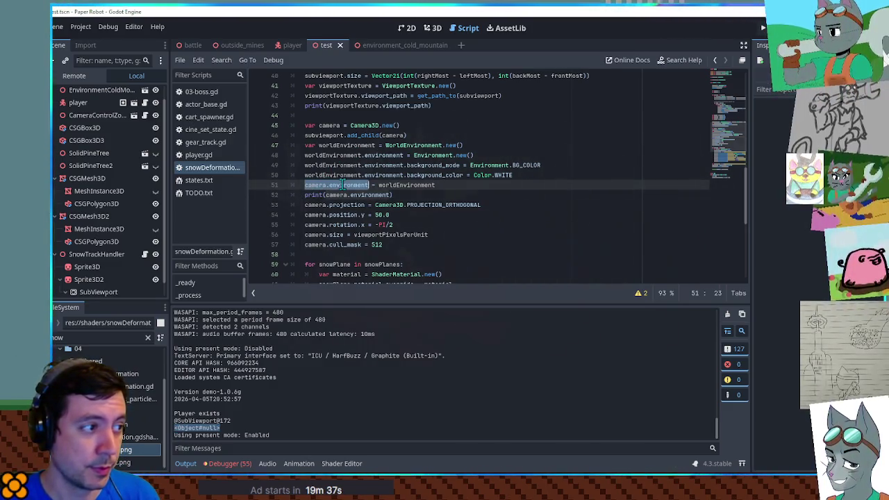
click(343, 185)
ctrl+click(350, 186)
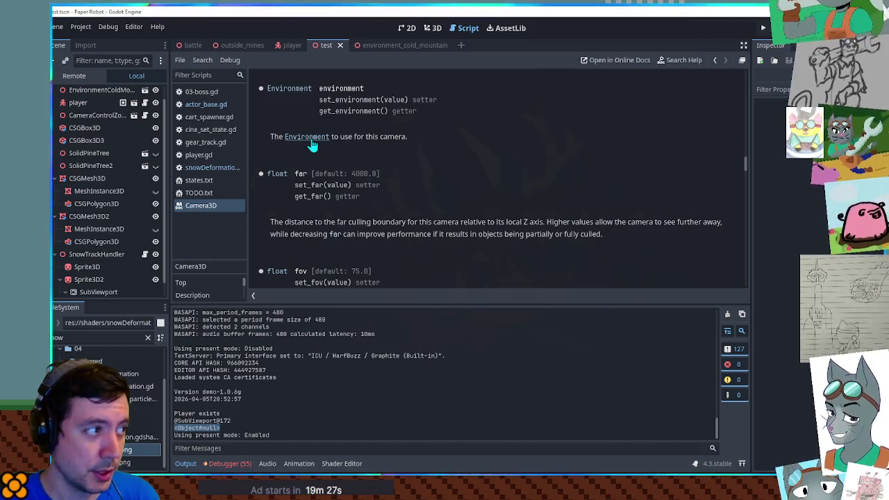
click(310, 137)
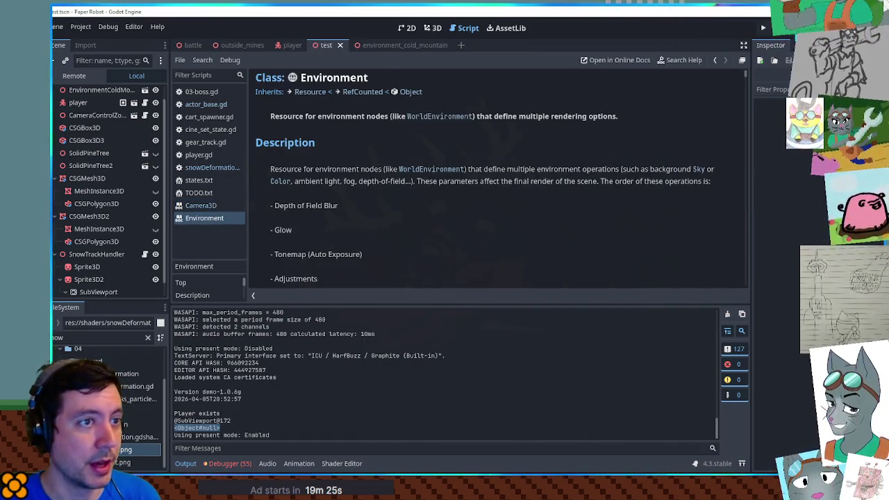
key(ctrl+j)
Step: Return to snowDeformation.gd and close the Camera3D and Environment reference pages
click(435, 29)
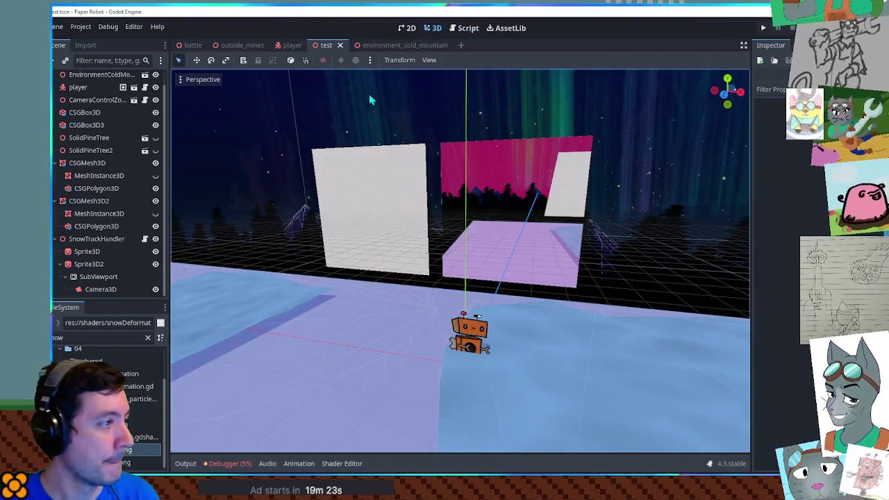
click(459, 29)
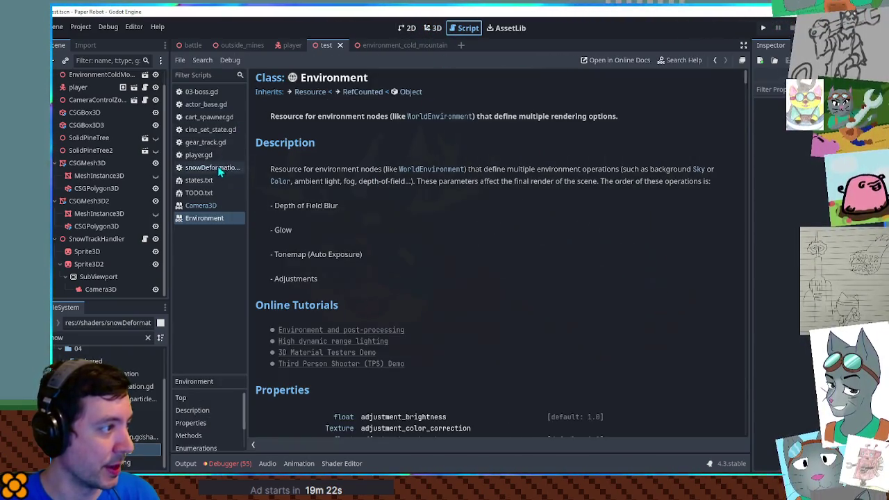
click(205, 205)
middle_click(206, 206)
middle_click(207, 209)
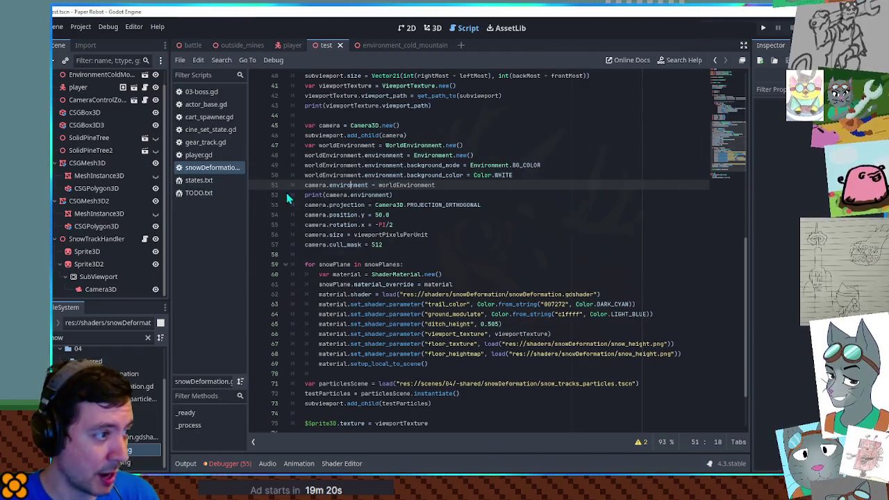
Step: Rename the worldEnvironment variable to environment and delete the redundant assignment line
double_click(360, 146)
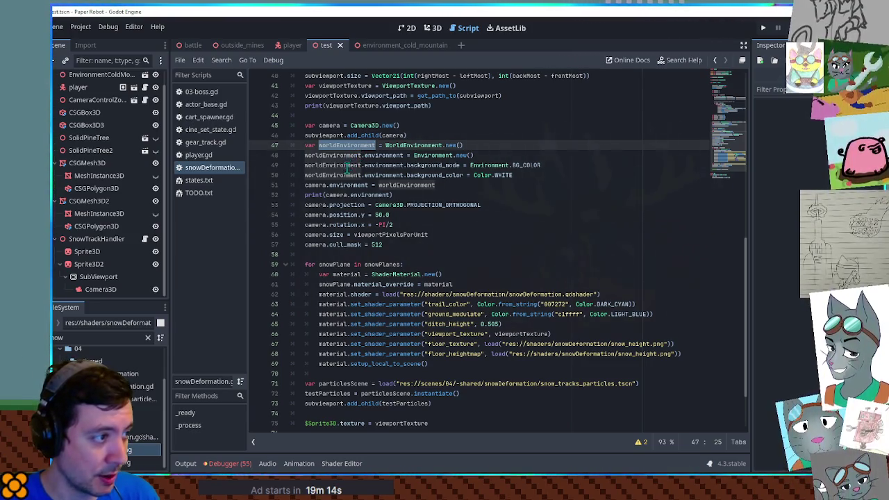
double_click(380, 155)
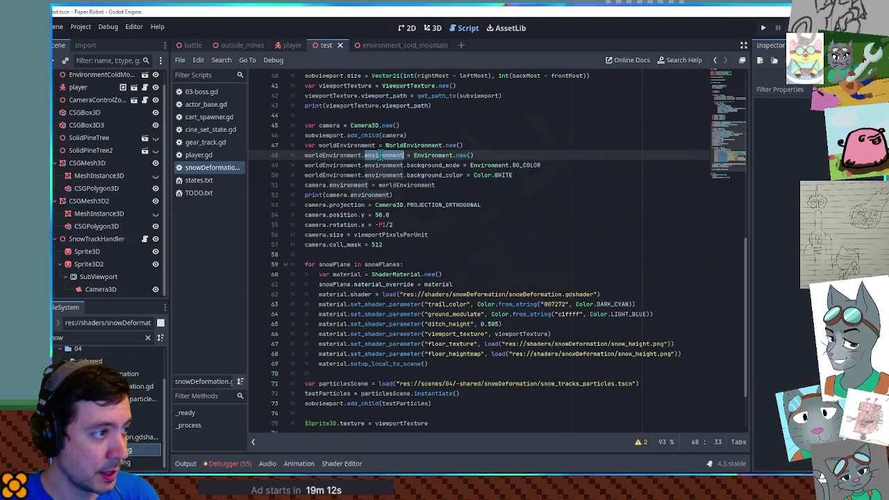
drag(415, 155, 489, 155)
click(425, 156)
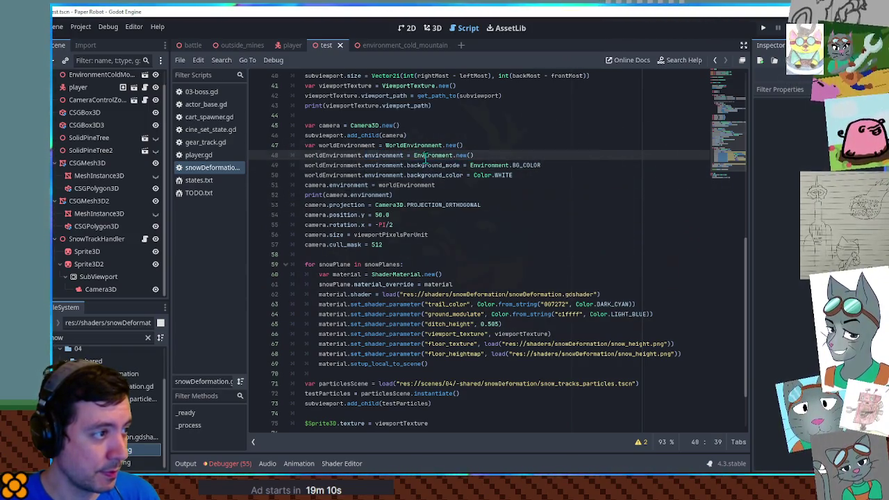
double_click(422, 145)
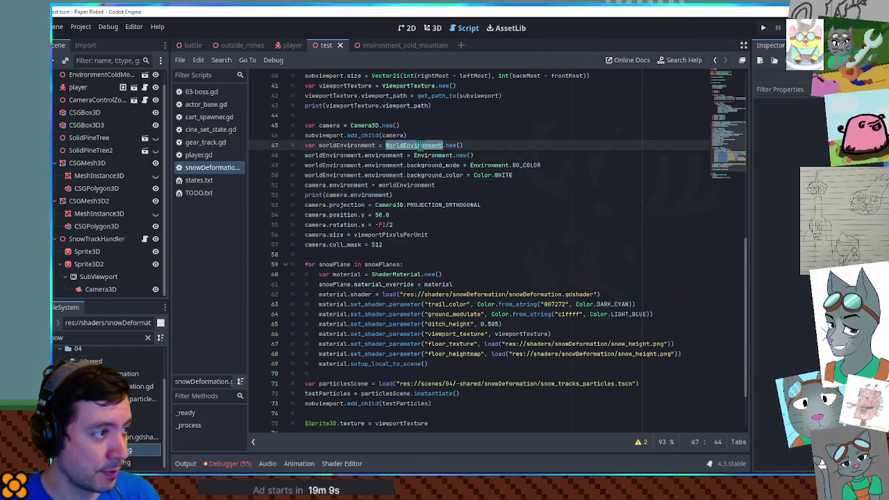
double_click(346, 147)
text(environment)
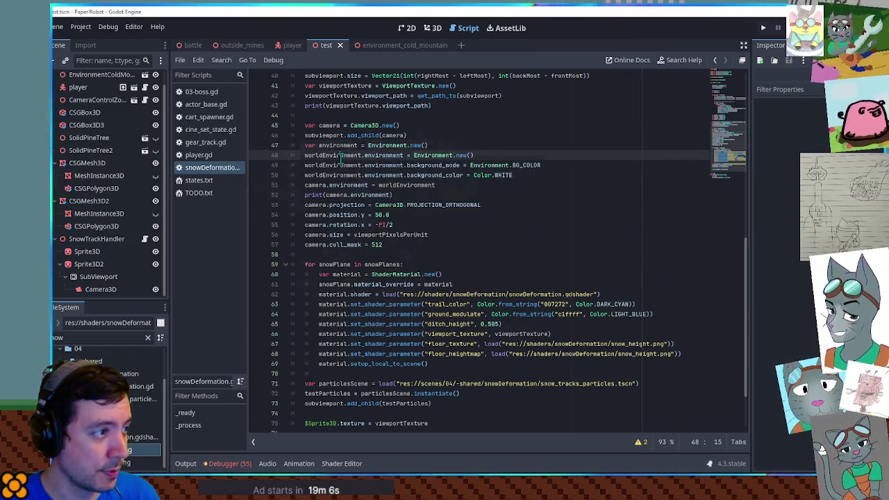
key(Down)
key(ctrl+shift+k)
Step: Drop the worldEnvironment prefixes, assign environment to the camera, and delete the debug print
double_click(339, 155)
key(Delete)
key(Delete)
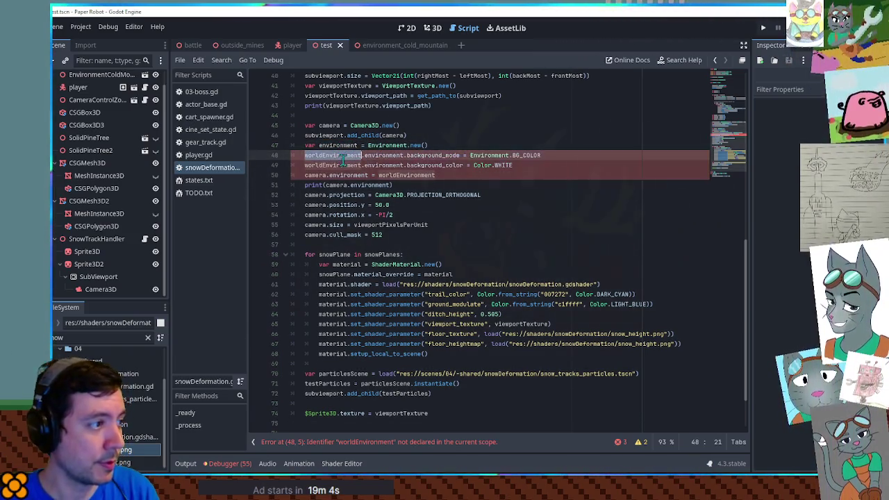
double_click(338, 164)
key(Delete)
key(Delete)
double_click(391, 175)
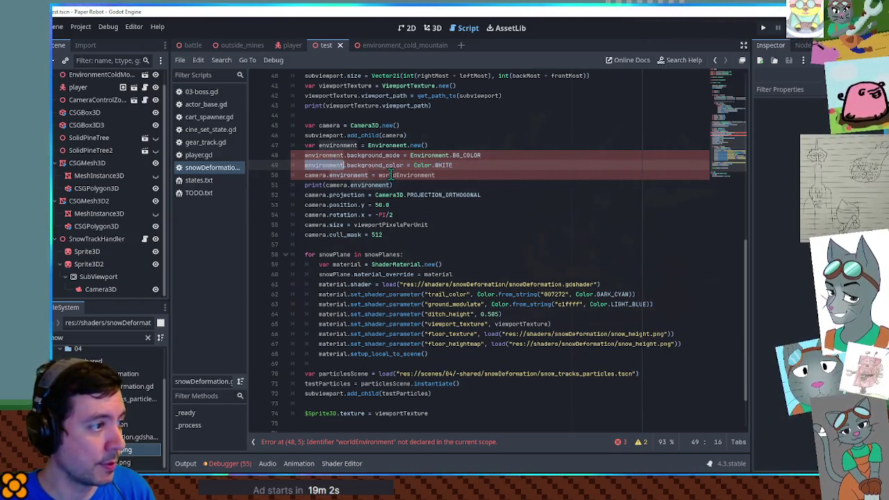
text(environment)
key(Down)
key(ctrl+shift+k)
key(ctrl+s)
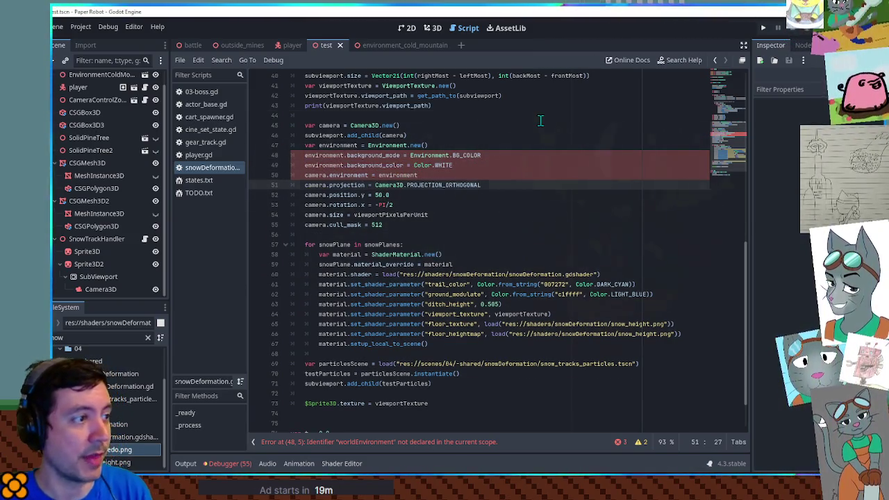
click(540, 118)
key(F6)
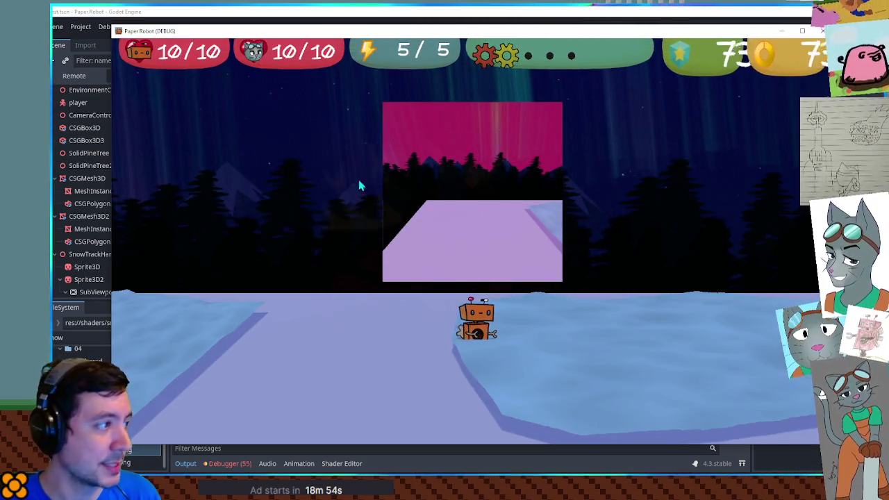
click(236, 13)
click(96, 76)
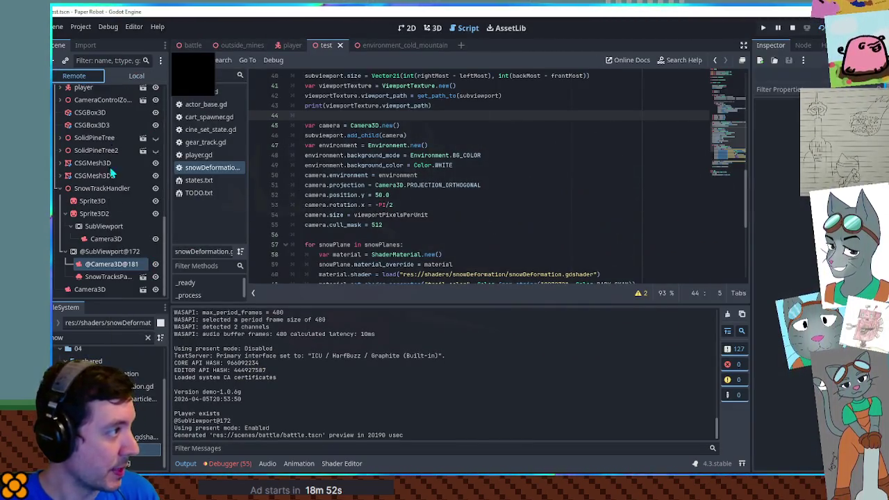
click(104, 267)
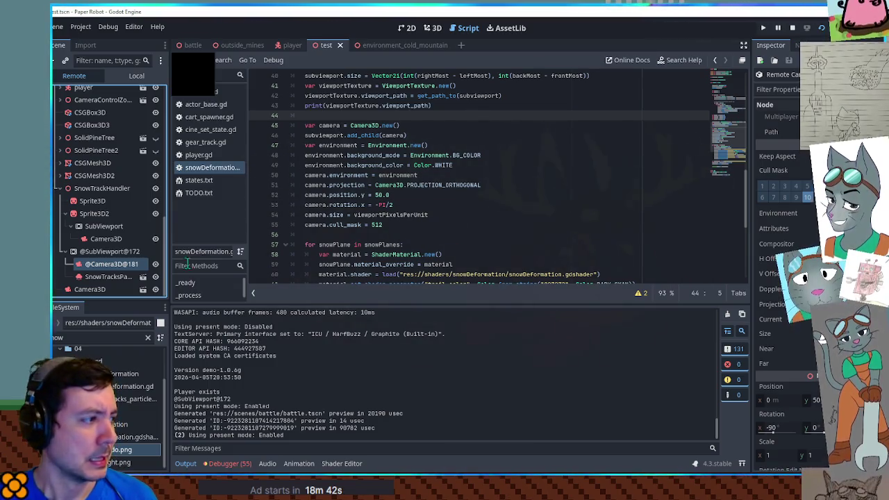
click(106, 239)
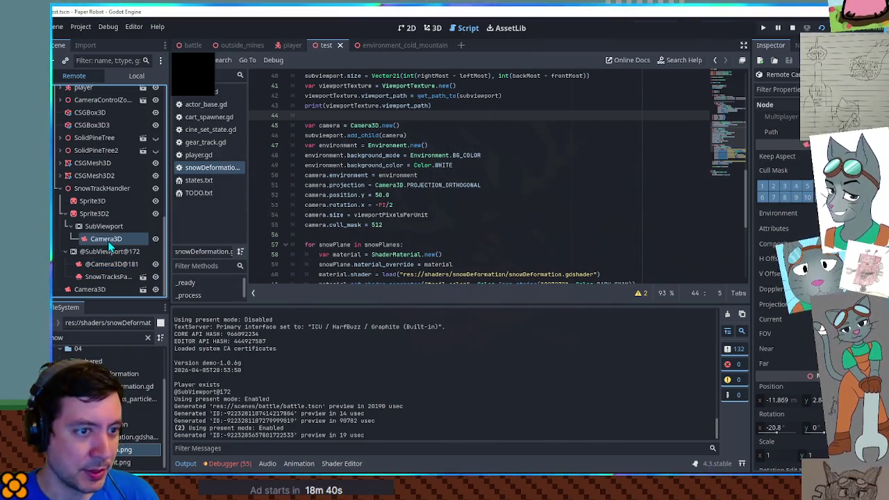
click(107, 265)
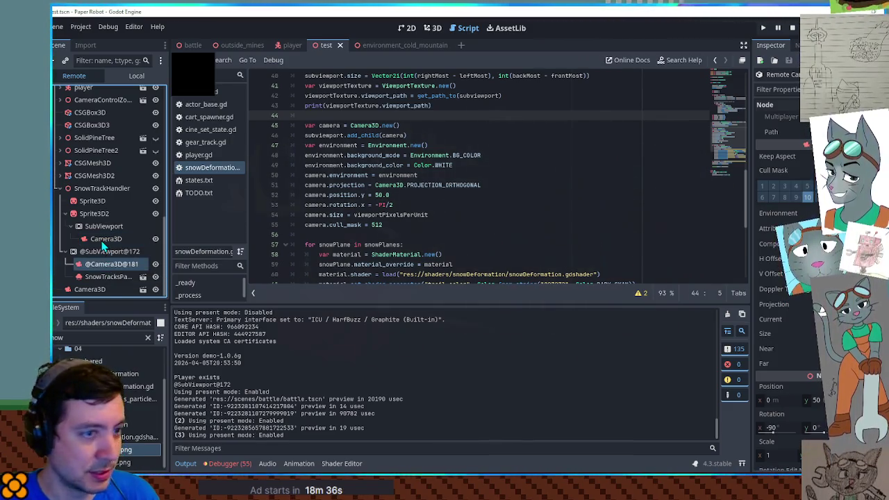
click(103, 241)
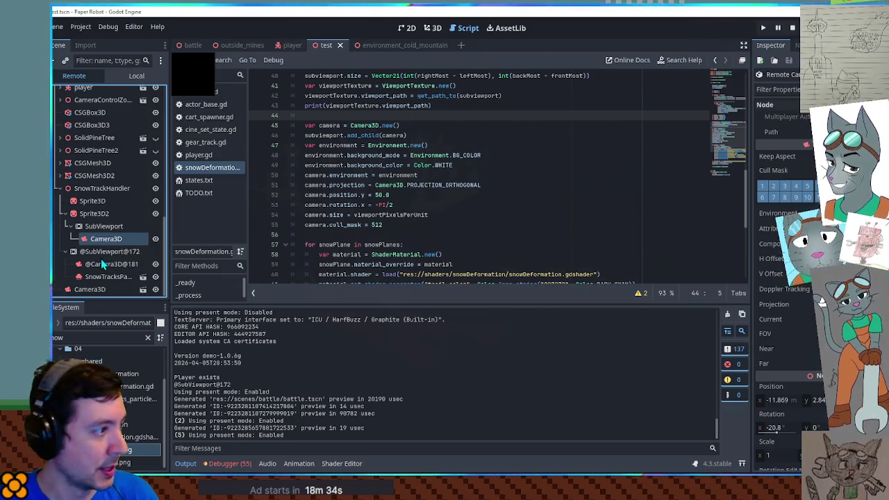
click(105, 264)
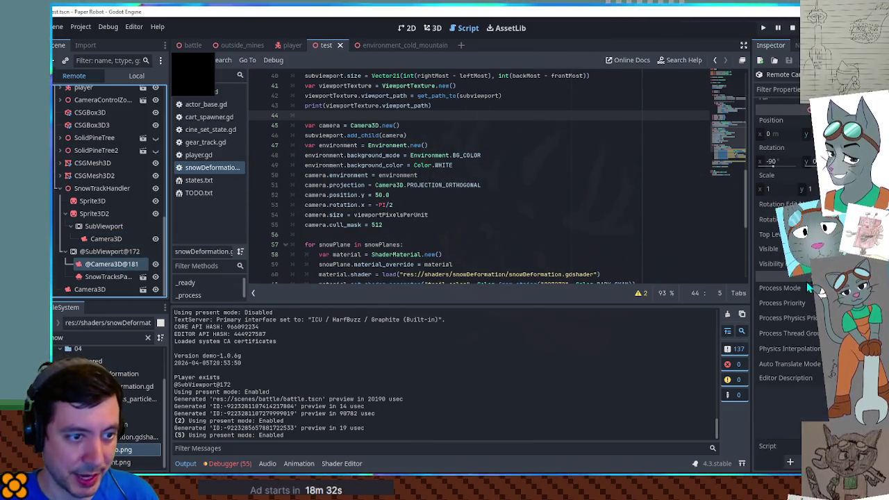
scroll(808, 286, up, 5)
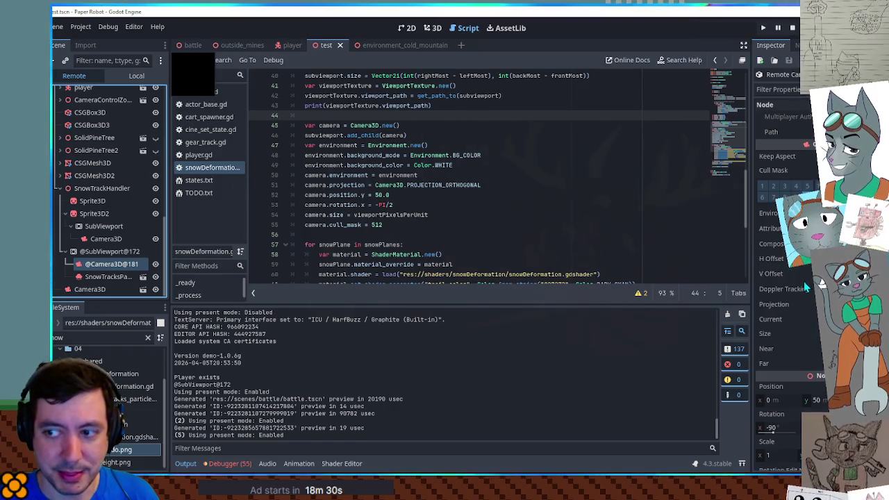
click(94, 251)
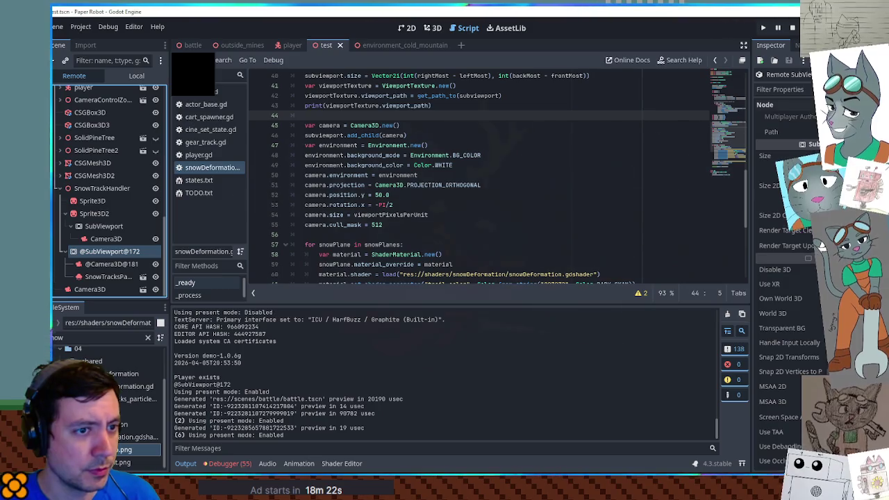
click(111, 228)
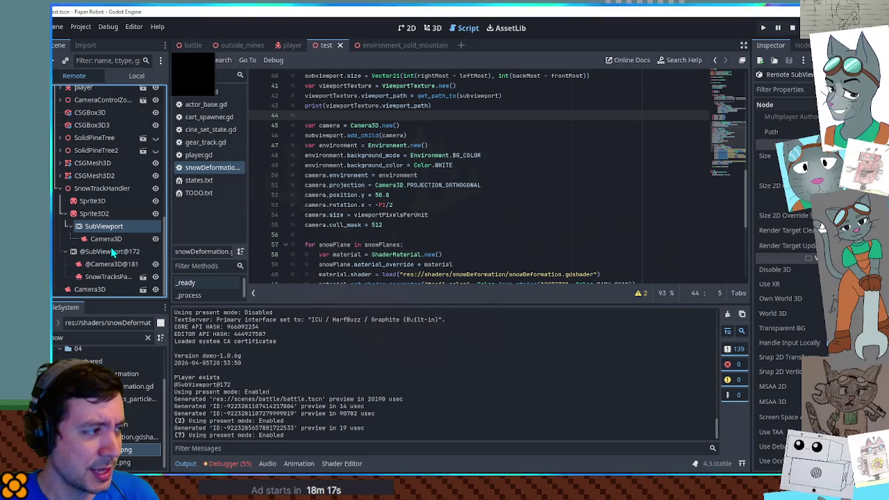
click(110, 252)
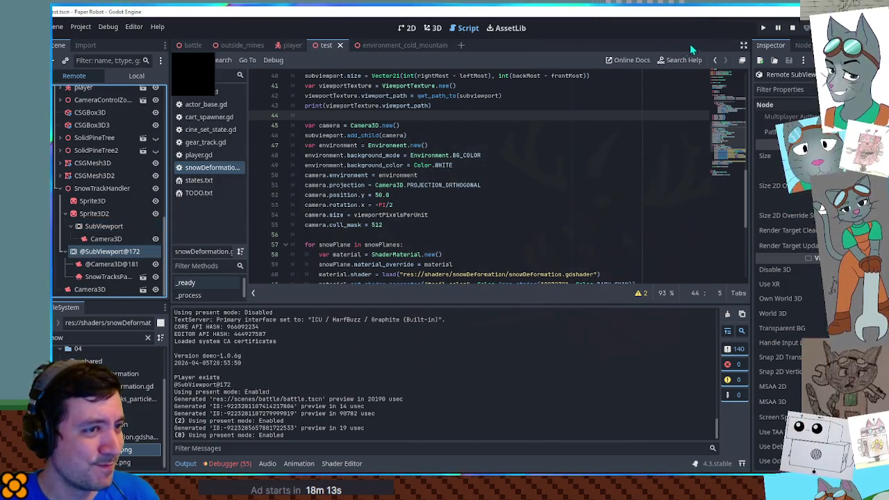
click(792, 28)
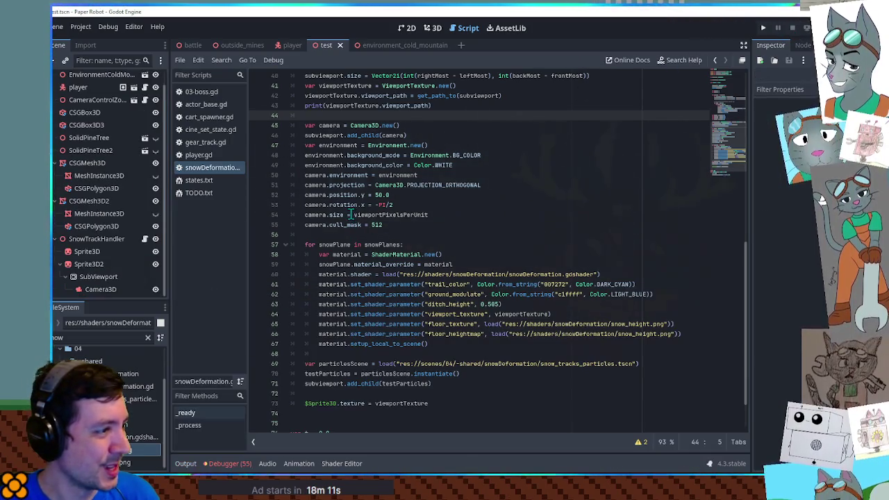
Step: Remove the viewport path print line and the leftover blank line
scroll(417, 223, up, 2)
key(ctrl+shift+k)
scroll(417, 224, up, 1)
key(Up)
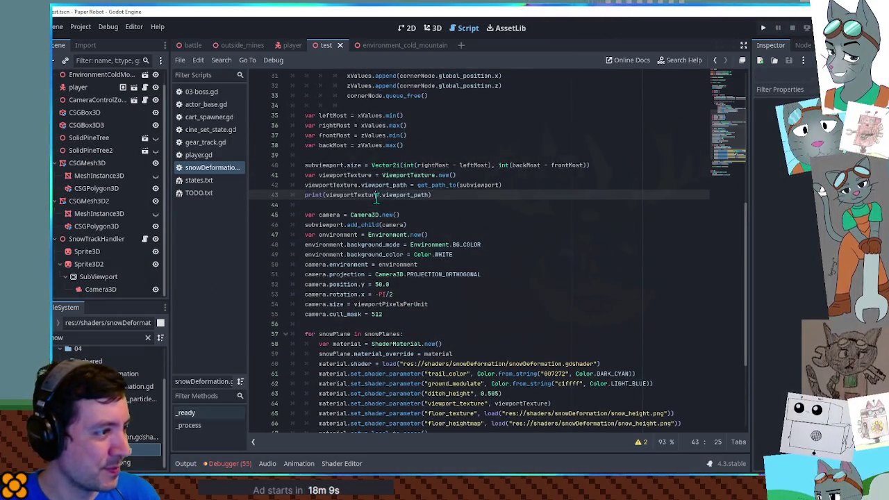
key(ctrl+shift+k)
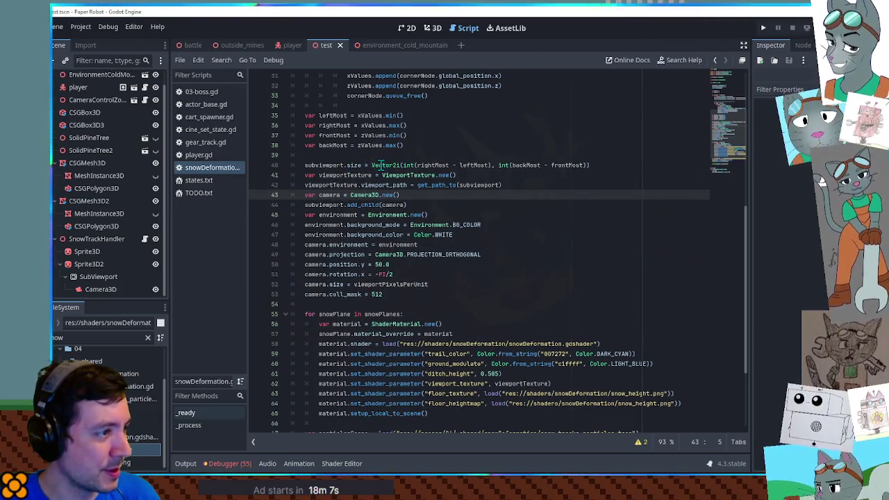
Step: Multiply the SubViewport size on line 40 by viewportPixelsPerUnit and run the game
double_click(385, 166)
click(596, 166)
scroll(361, 115, up, 10)
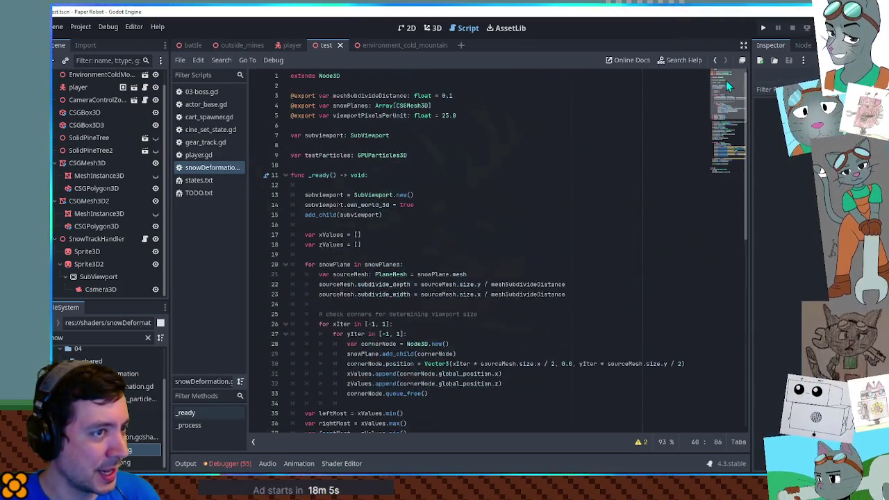
double_click(361, 116)
key(ctrl+c)
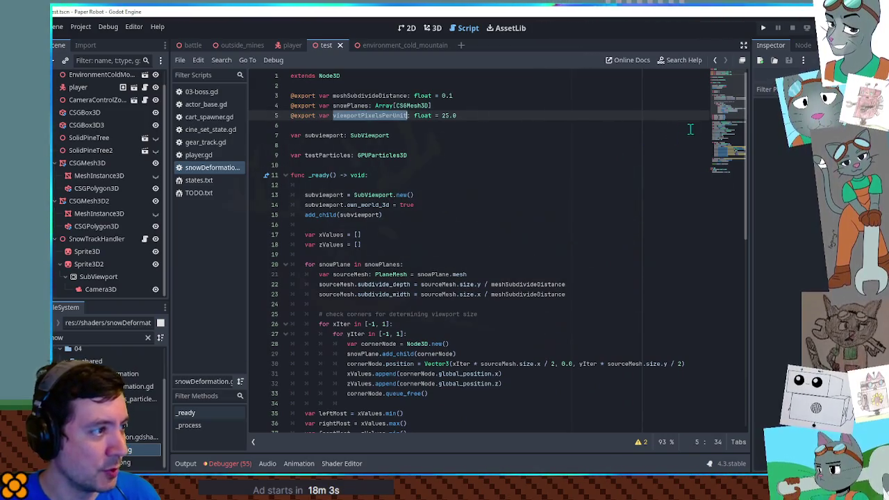
scroll(726, 160, down, 13)
scroll(726, 160, up, 4)
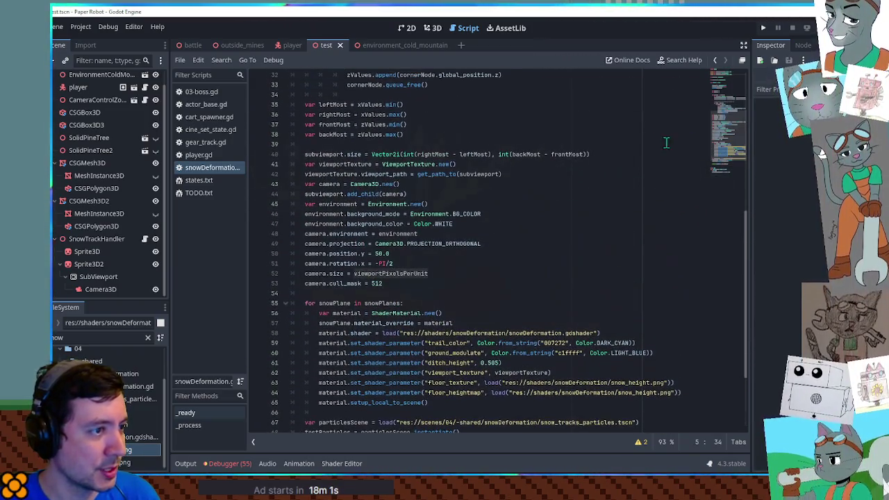
click(596, 154)
text(*)
key(ctrl+v)
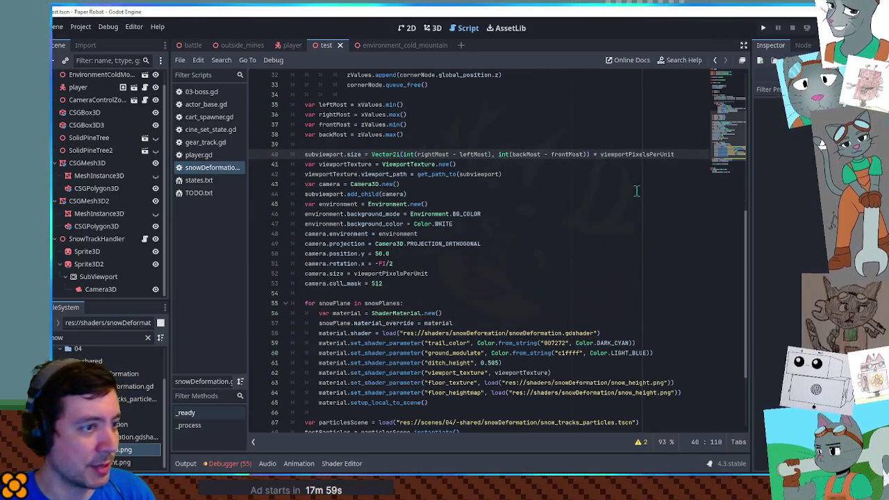
scroll(733, 137, up, 10)
mouse_move(732, 94)
mouse_down()
mouse_move(734, 184)
mouse_move(729, 127)
mouse_up()
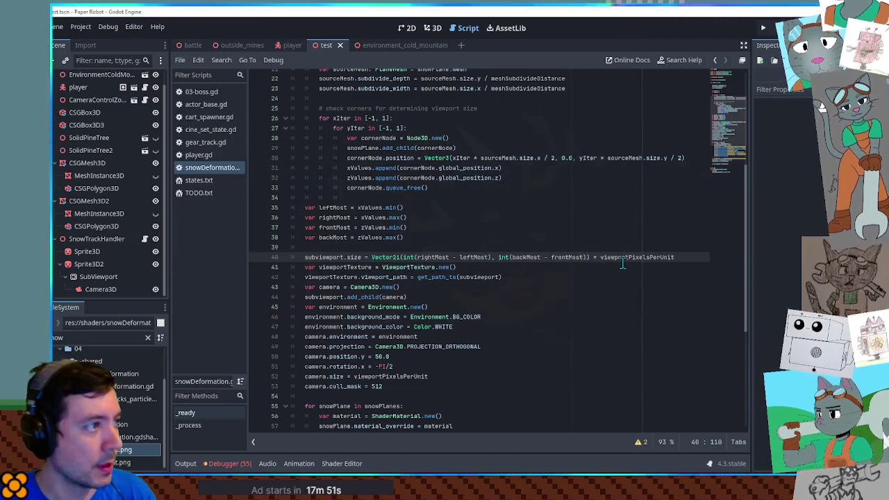
key(F6)
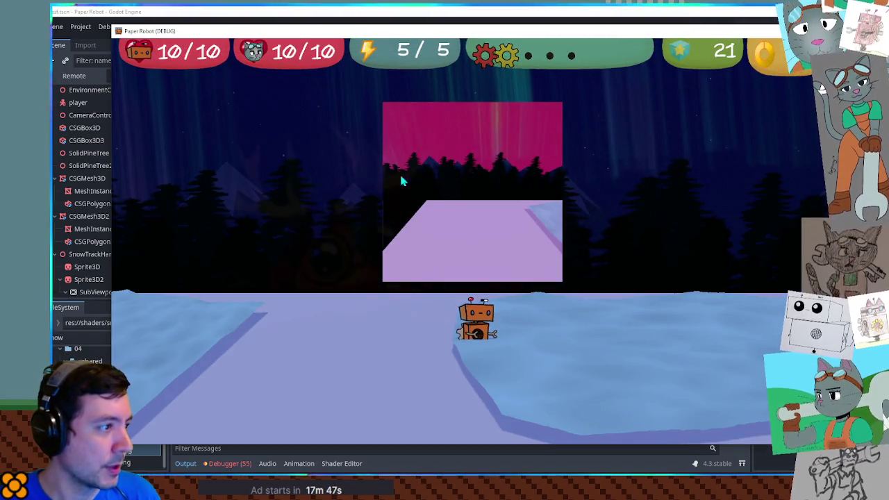
click(74, 78)
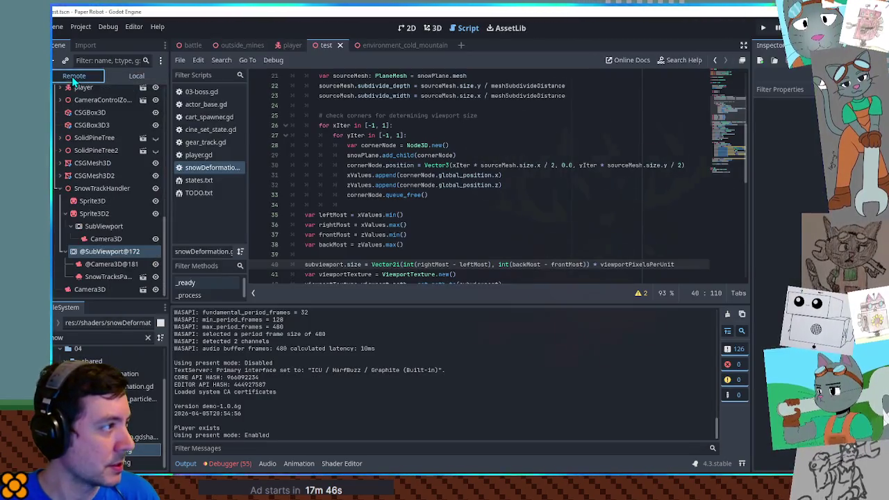
click(102, 227)
click(108, 251)
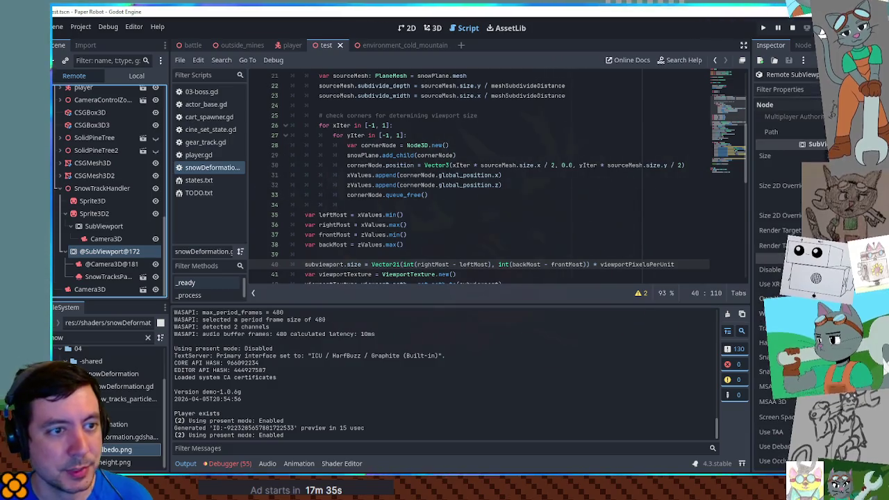
click(106, 228)
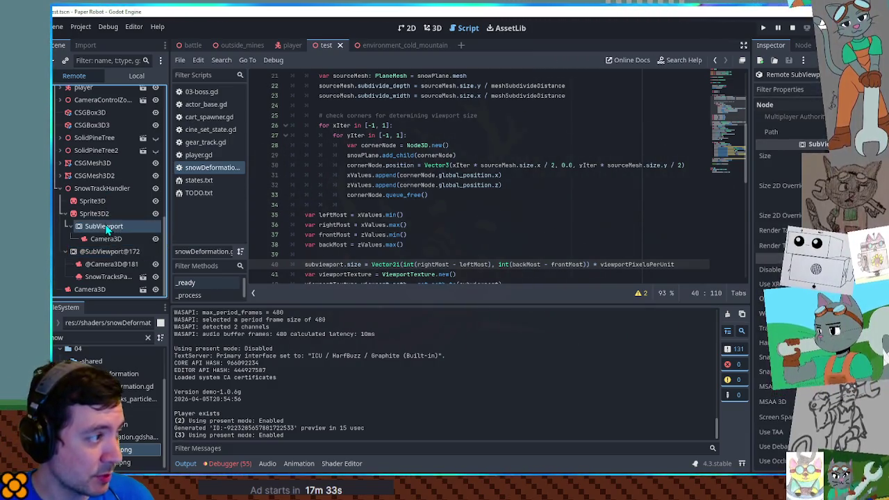
click(101, 253)
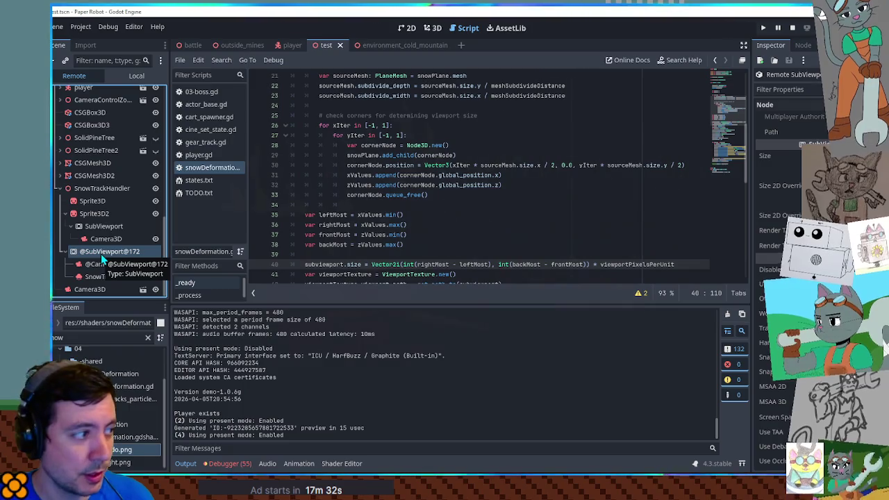
click(101, 225)
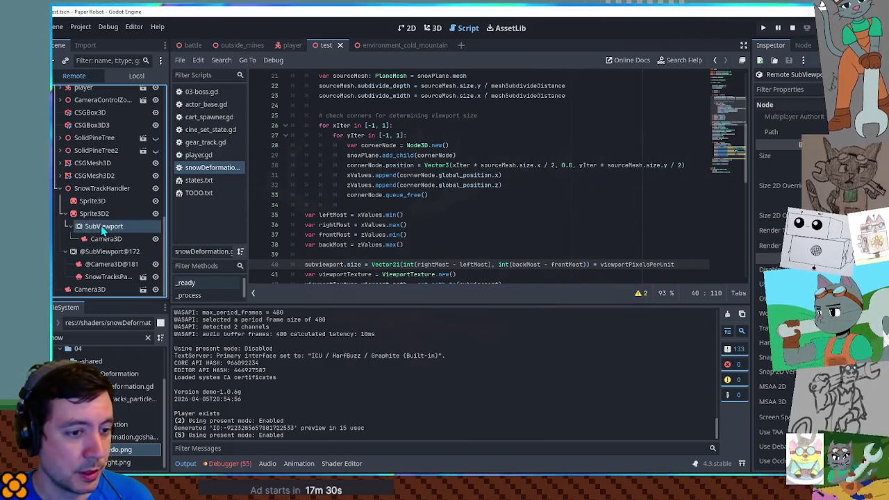
click(101, 253)
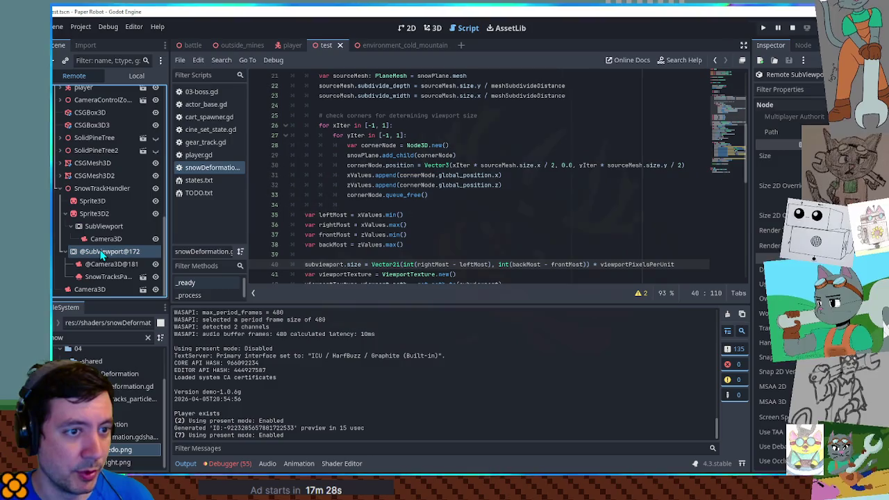
Step: Select Sprite3D2 and expand its viewport texture settings in the Inspector
scroll(768, 336, down, 10)
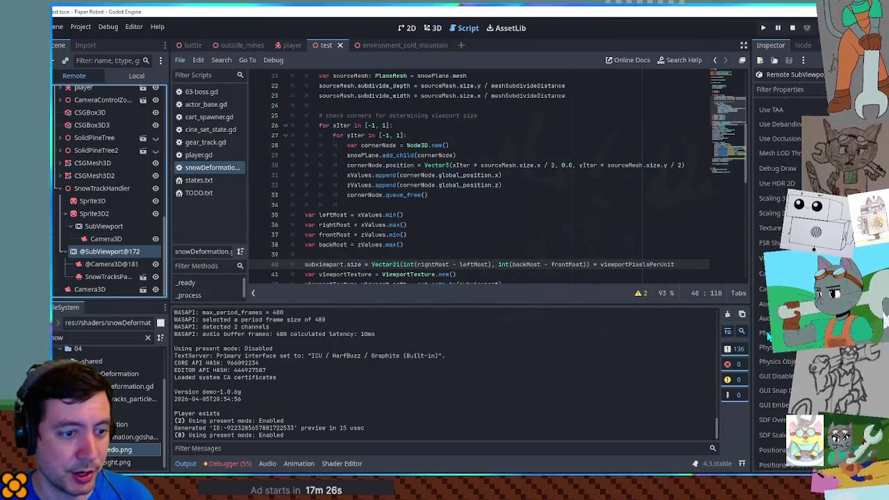
scroll(767, 333, up, 5)
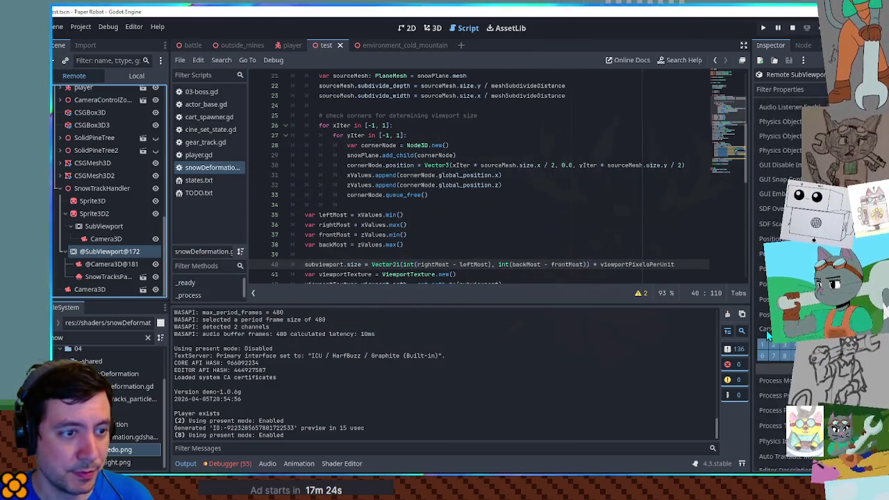
scroll(766, 334, up, 3)
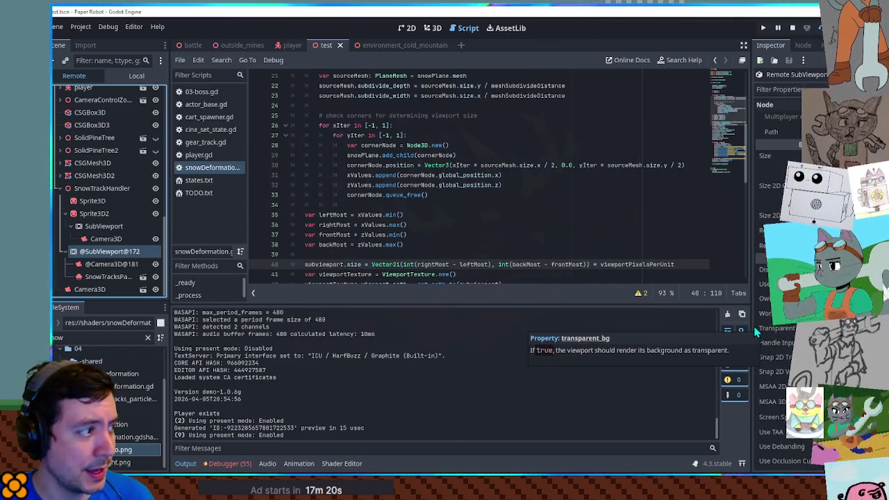
click(96, 214)
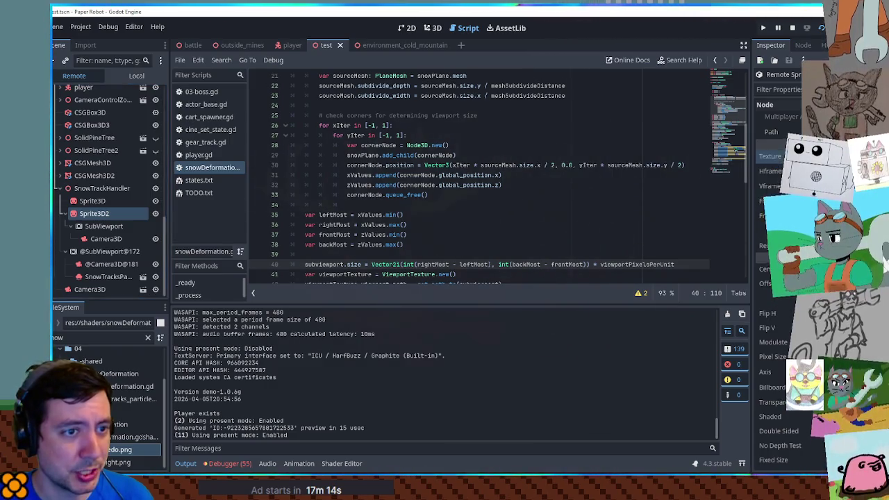
click(772, 158)
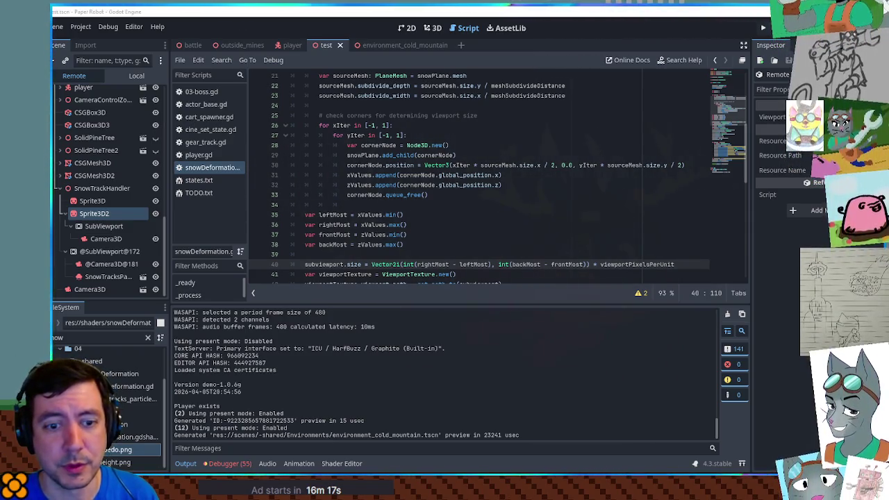
Step: Review the viewportTexture and subviewport lines 41–44, undoing a stray edit
scroll(436, 250, down, 5)
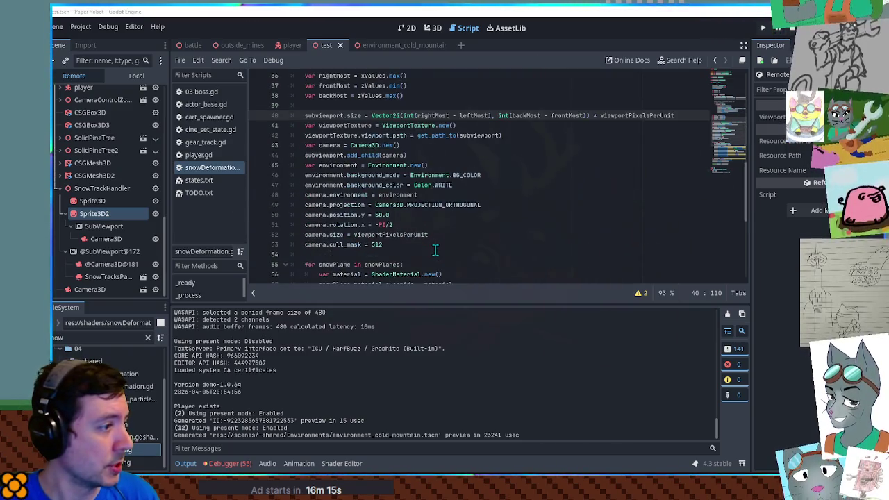
double_click(336, 155)
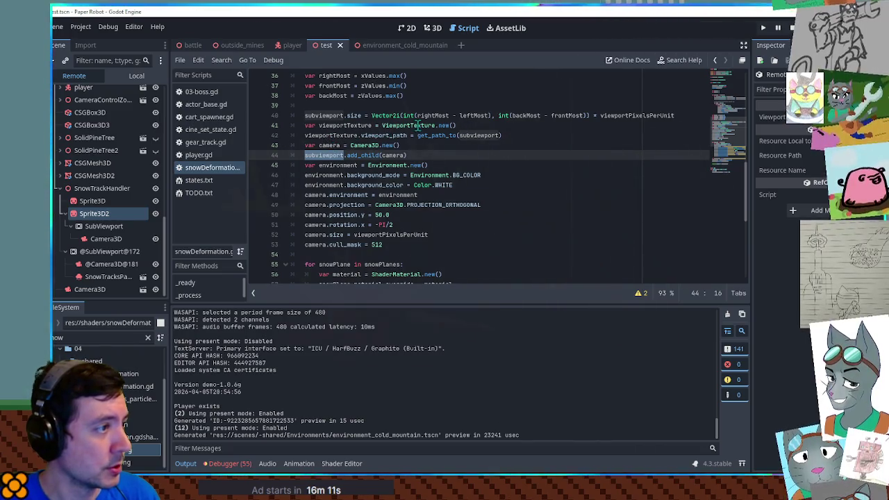
double_click(324, 126)
key(ctrl+z)
key(ctrl+z)
key(ctrl+z)
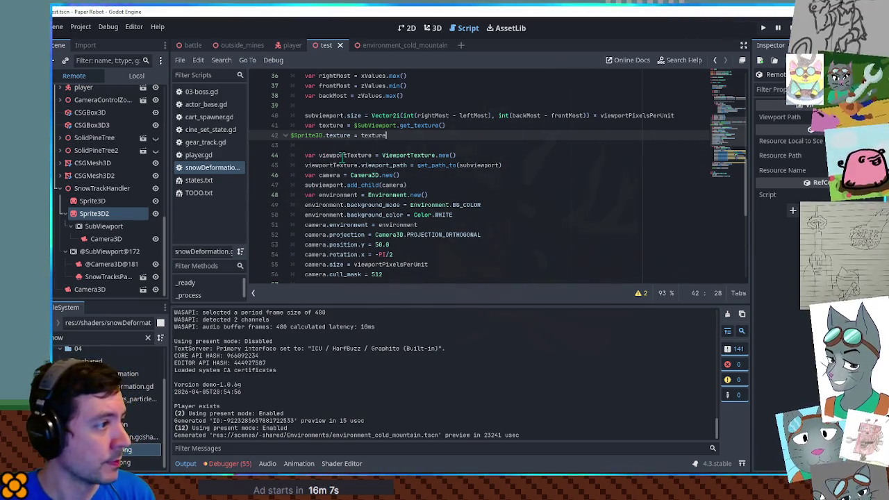
click(331, 125)
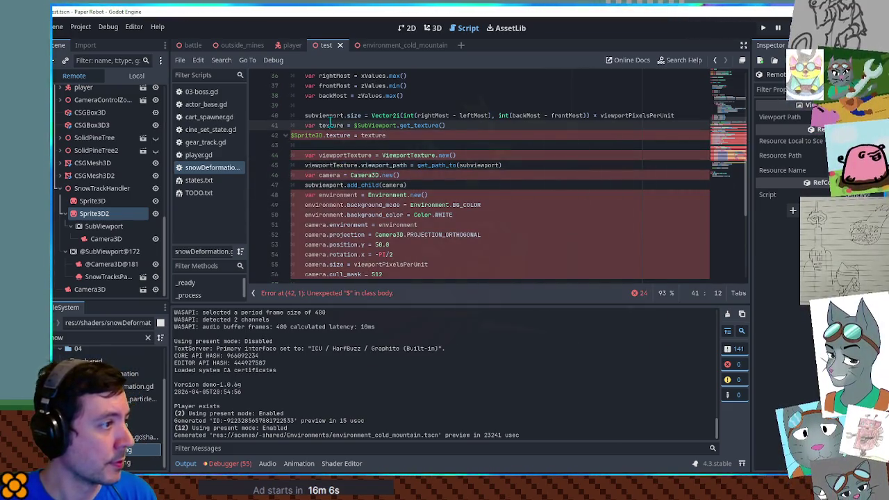
click(292, 136)
click(446, 144)
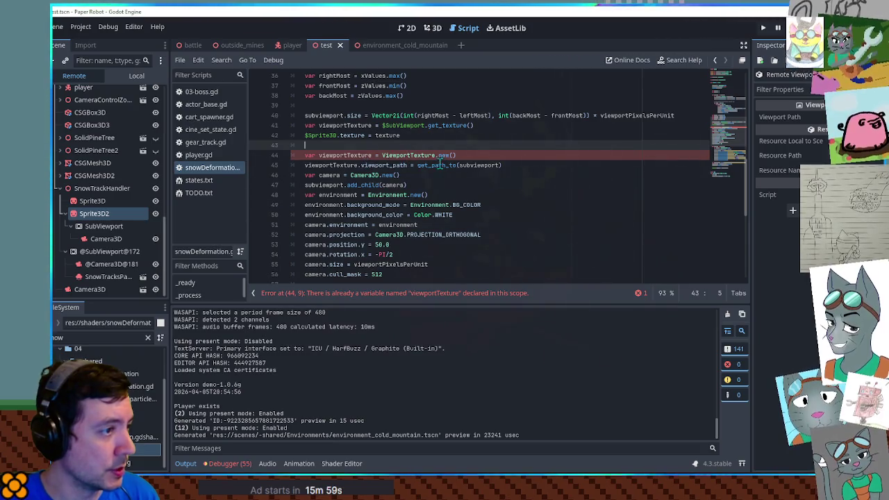
Step: Take viewportTexture from subviewport.get_texture(), delete the ViewportTexture.new() and viewport_path lines, save and run
double_click(476, 164)
key(ctrl+c)
double_click(403, 125)
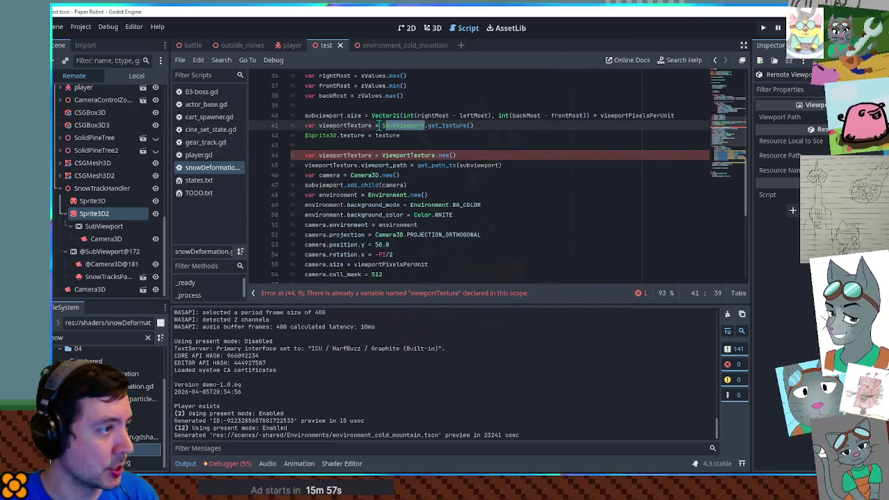
key(ctrl+v)
click(358, 137)
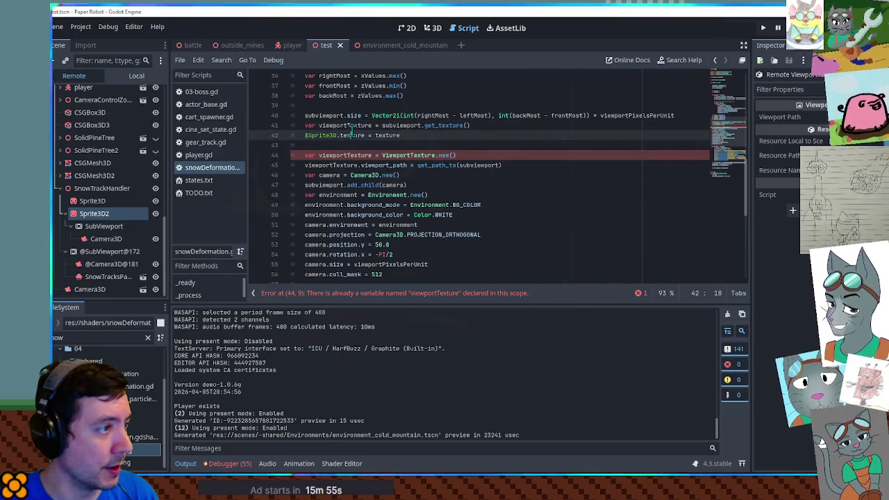
key(ctrl+shift+k)
key(ctrl+shift+k)
key(ctrl+shift+k)
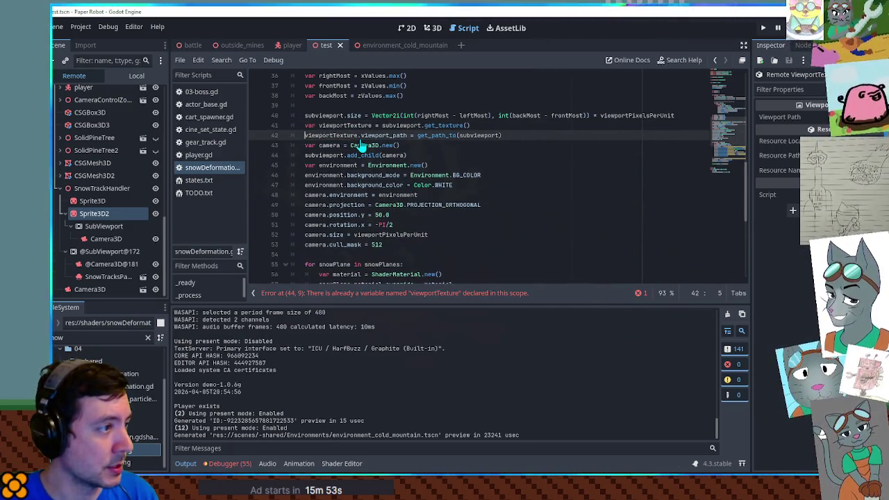
key(ctrl+shift+k)
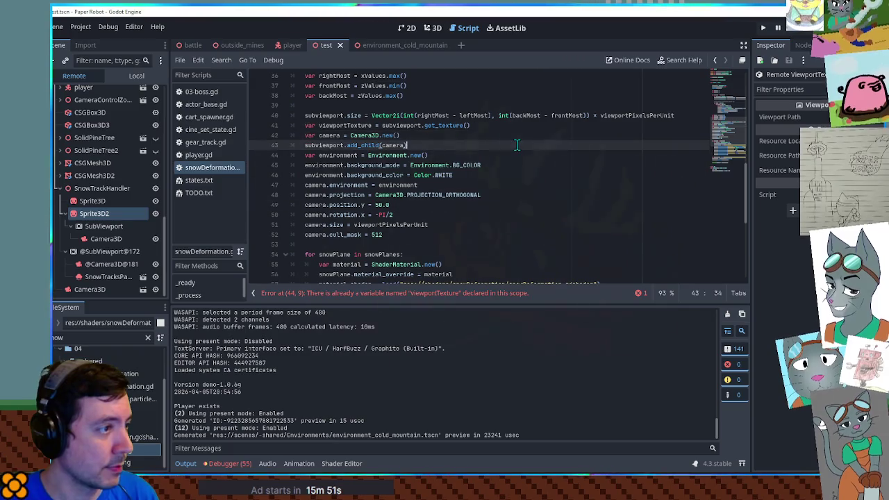
click(517, 144)
key(ctrl+s)
key(F6)
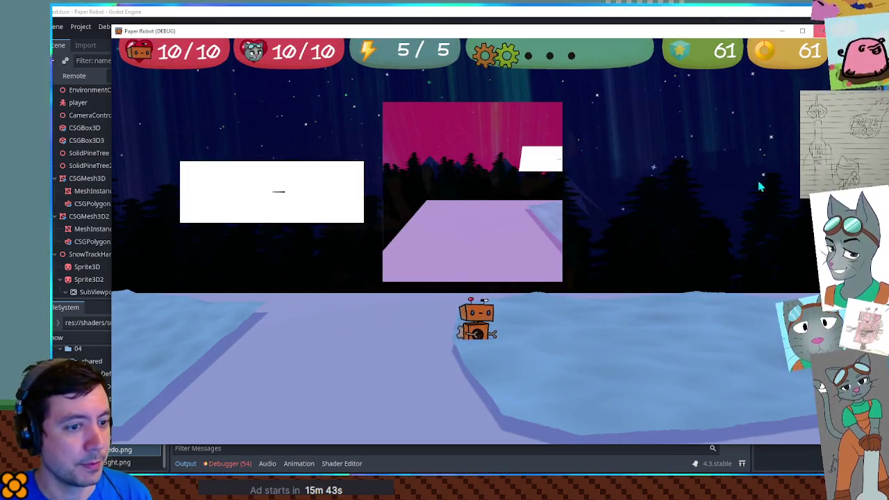
Step: Delete the pink Sprite3D2 and white Sprite3D test quads and save the scene
click(823, 30)
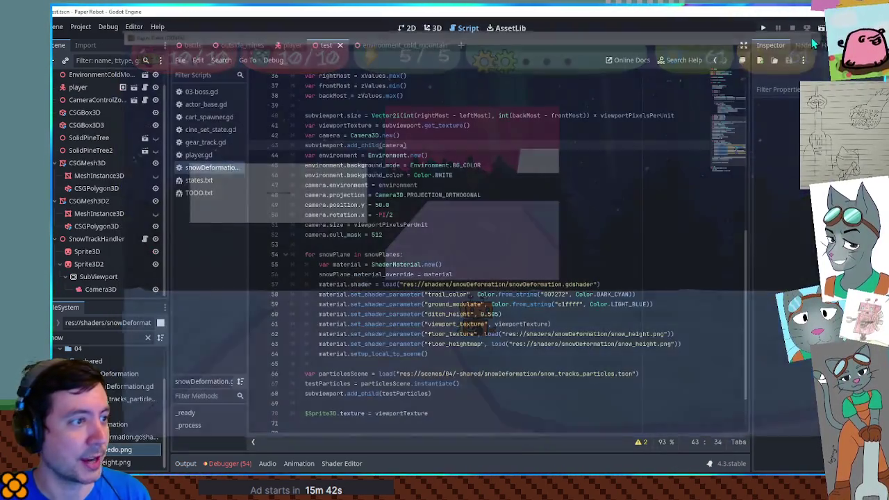
click(432, 28)
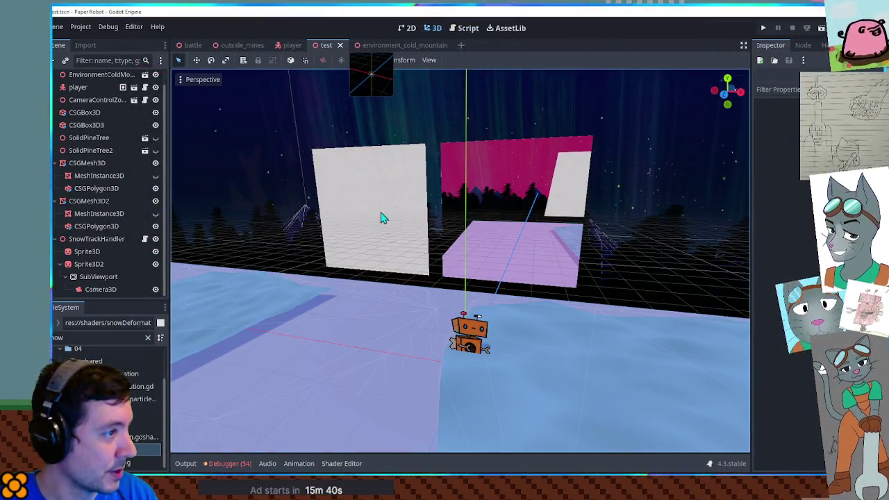
click(514, 219)
key(Delete)
click(421, 208)
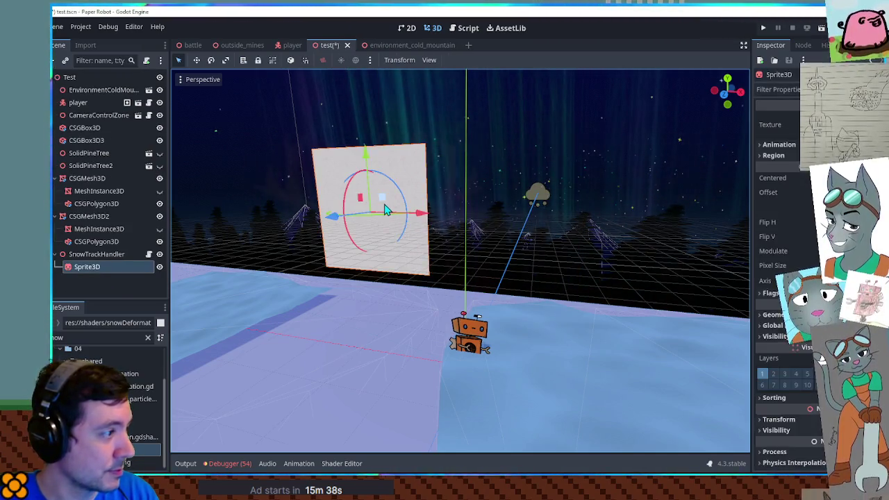
key(Delete)
key(ctrl+s)
Step: Remove the Sprite3D texture assignment line from snowDeformation.gd and save the script
key(ctrl+F3)
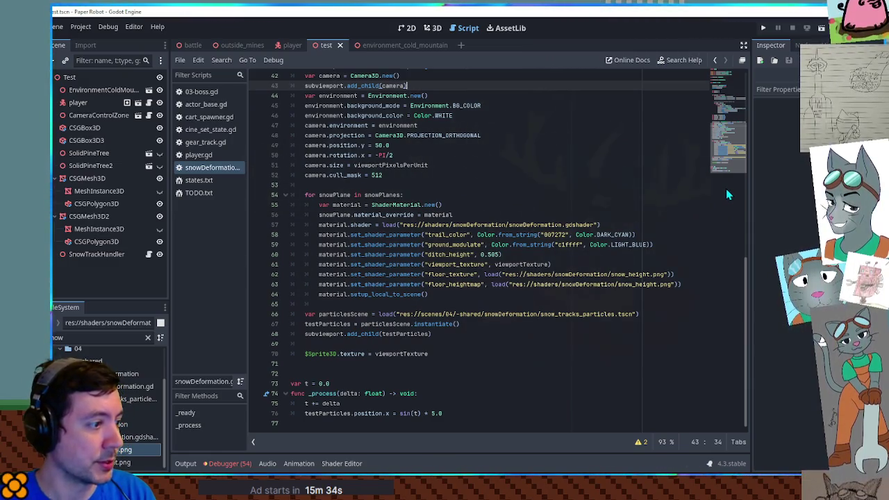
click(431, 343)
key(shift+Down)
key(shift+Down)
key(BackSpace)
key(ctrl+s)
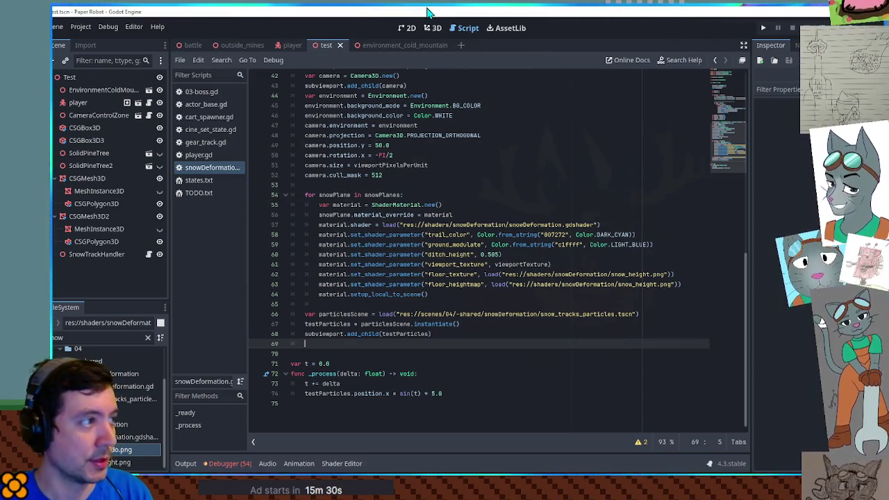
Step: Run the game, walk the robot left, right and around the snow, then stop it
key(F6)
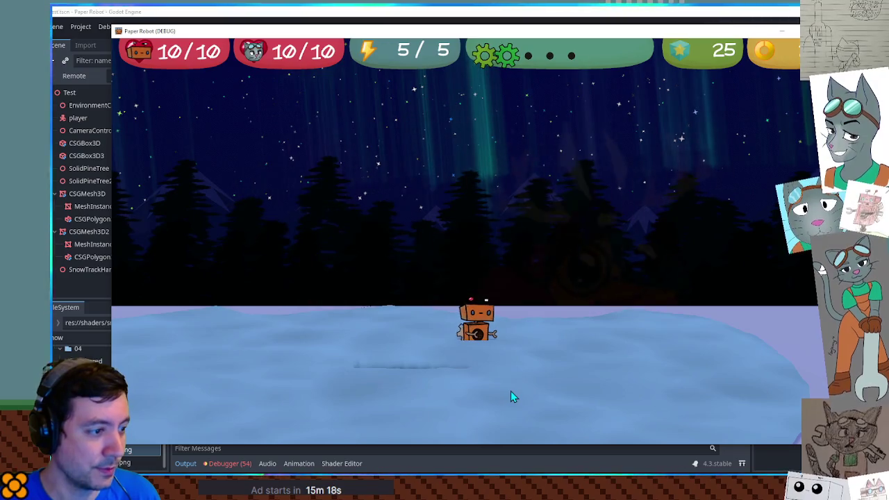
key(a)
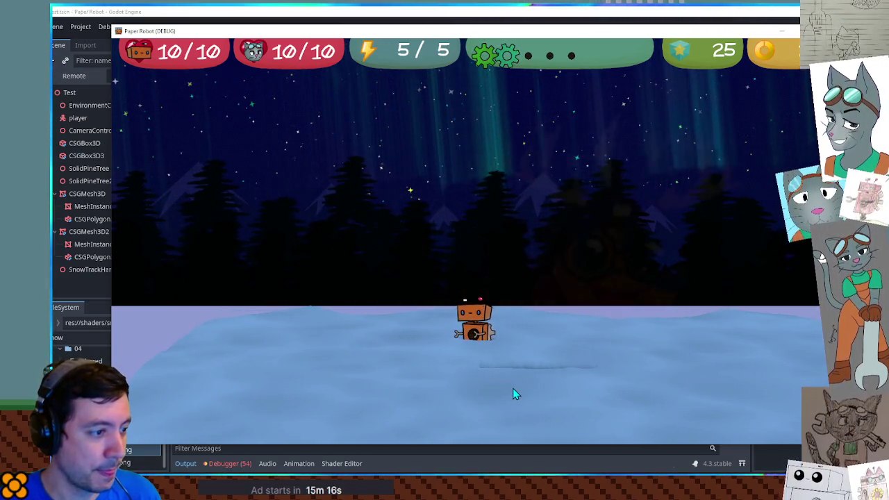
key(d)
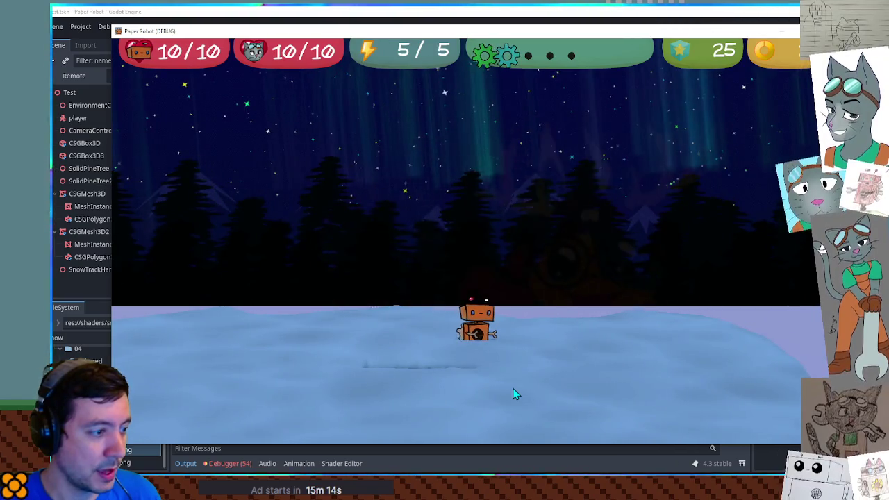
key(a)
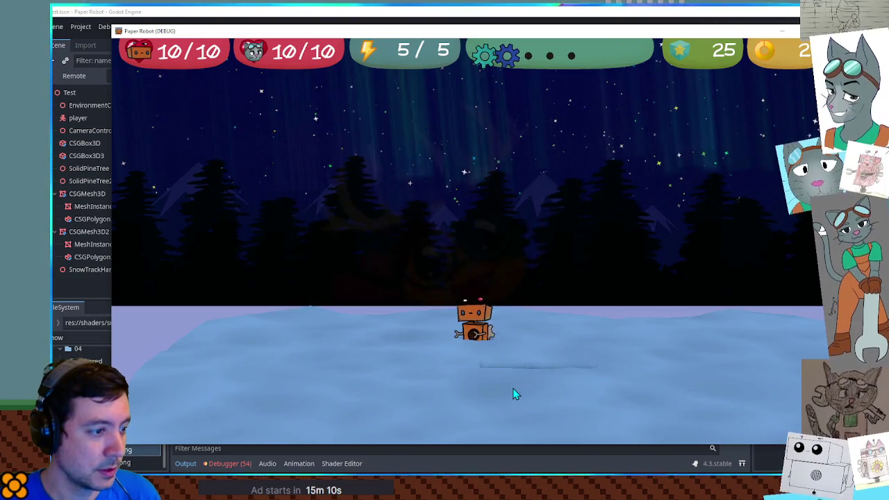
key(s)
key(w)
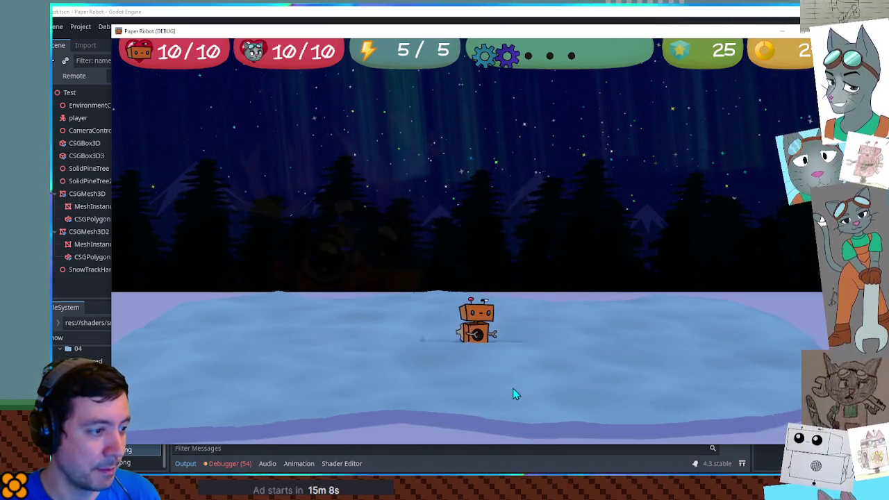
key(F8)
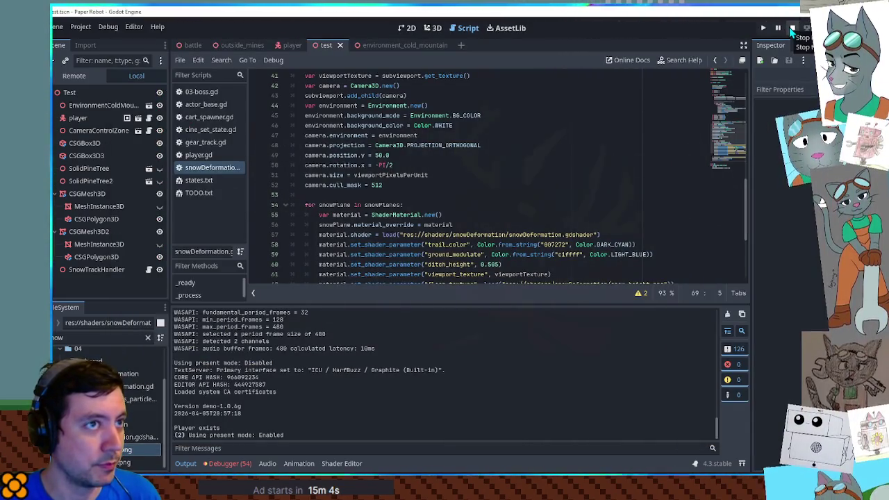
Step: Hide the Output log, select the $Sprite3D.texture = viewportTexture line, and relaunch from the 3D view
click(416, 155)
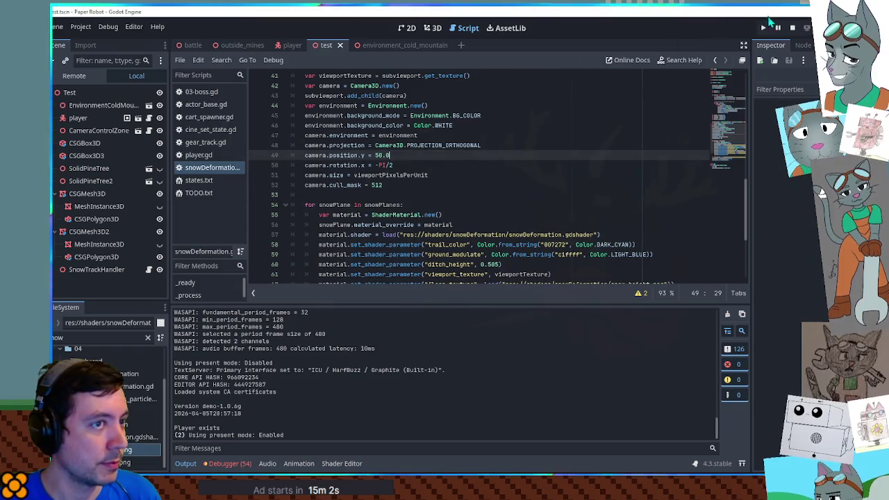
click(185, 463)
drag(309, 364, 428, 374)
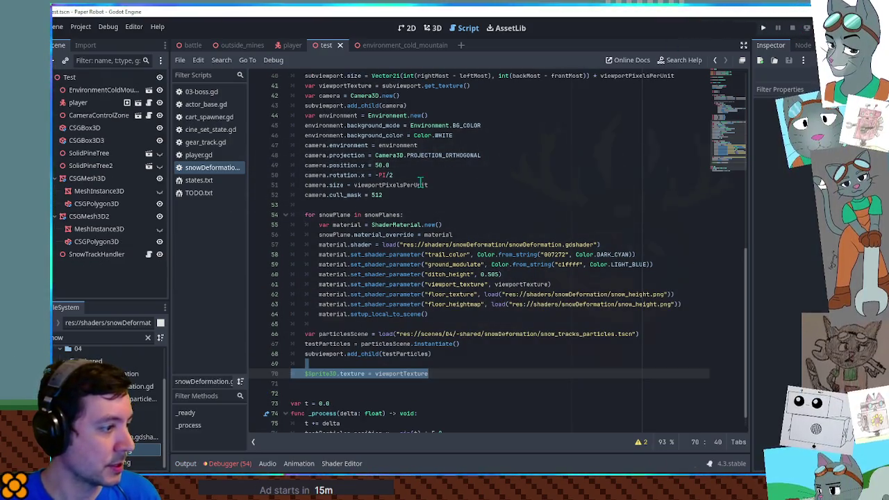
click(433, 29)
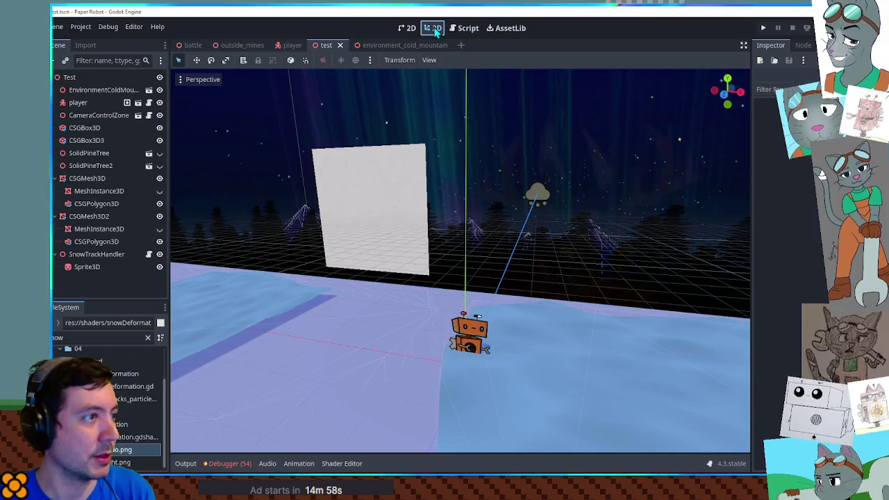
key(F6)
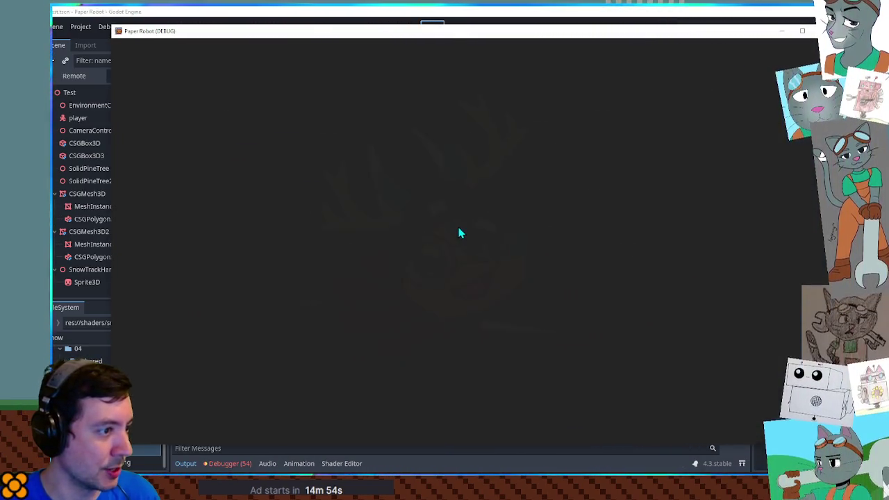
Step: Walk the robot right, left and between the ice patches while the Sprite3D panel draws the trail
key(alt+Tab)
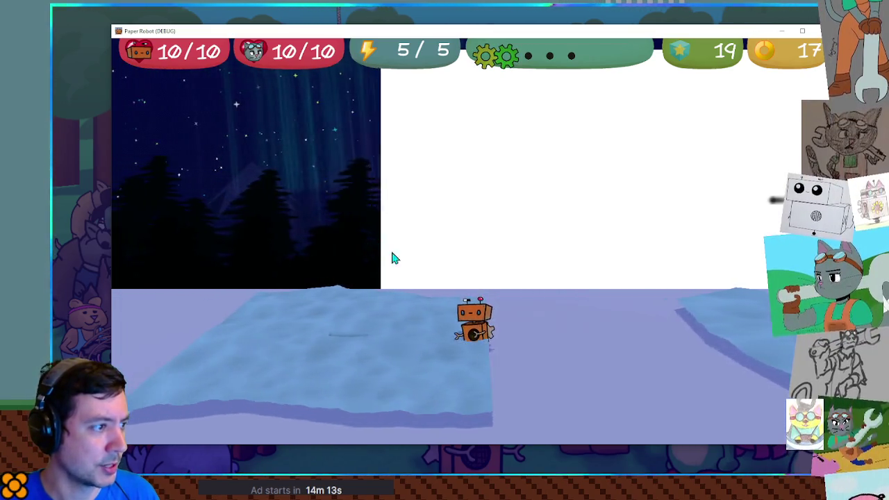
key(Right)
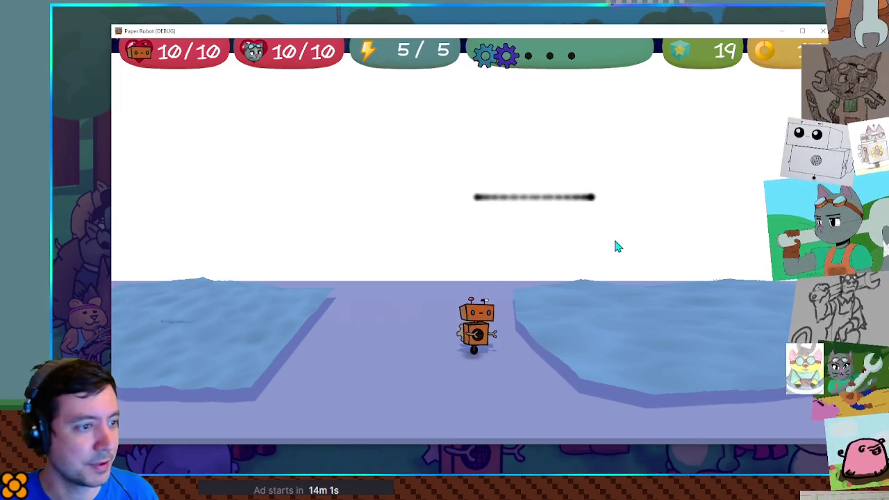
key(d)
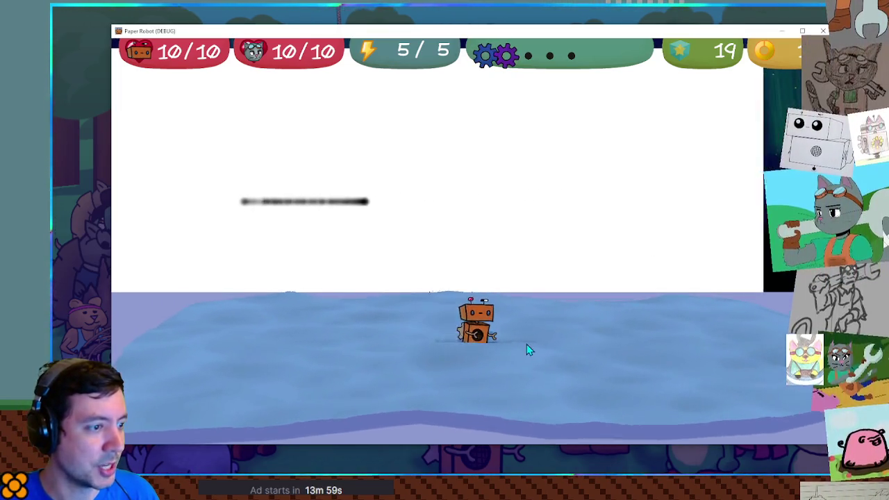
key(a)
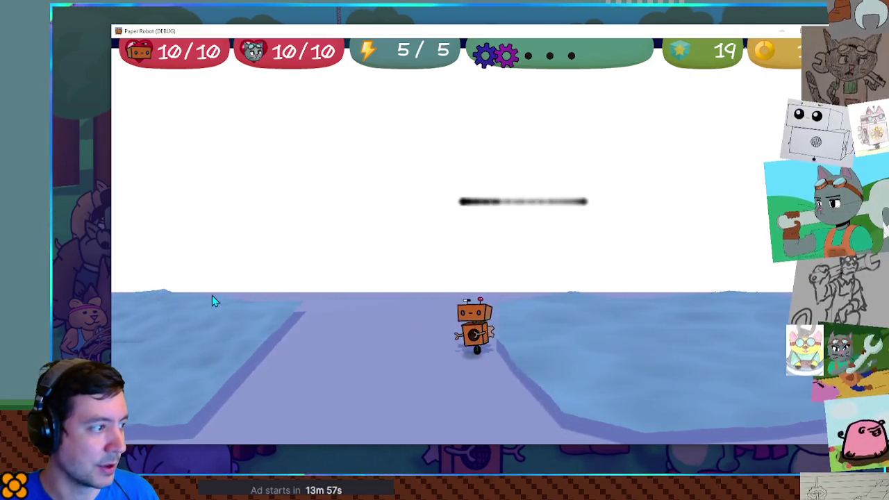
key(a)
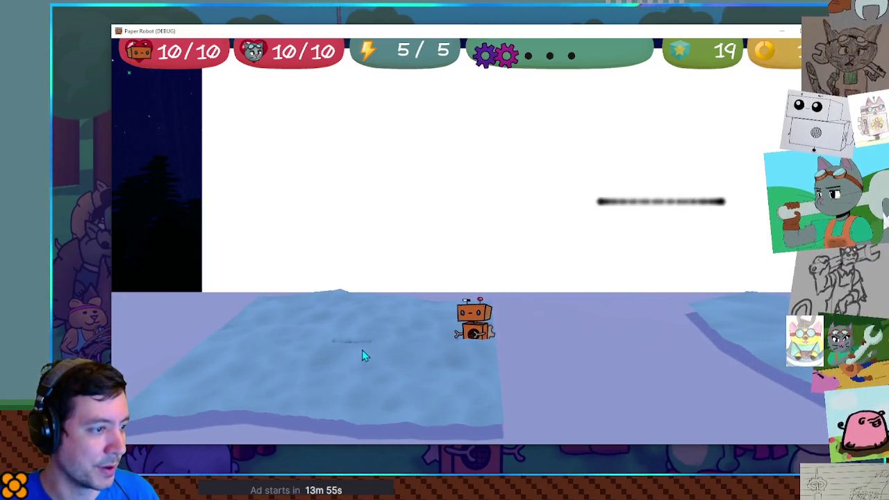
key(w)
key(s)
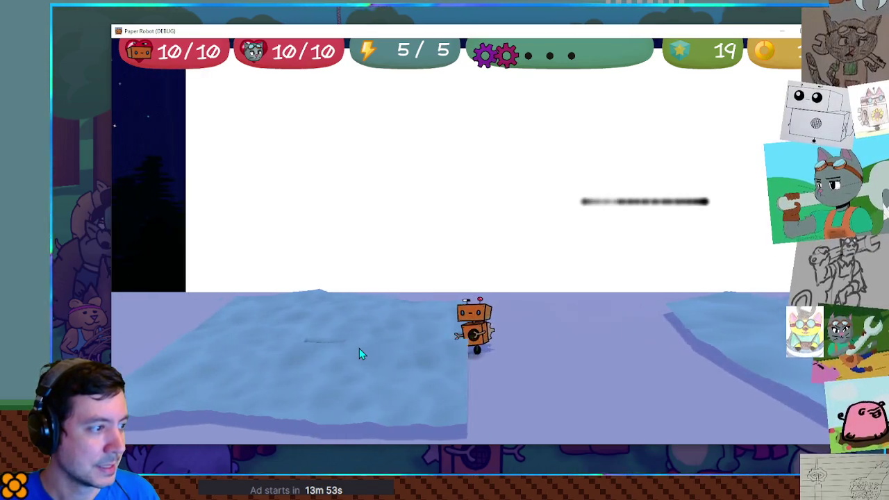
key(d)
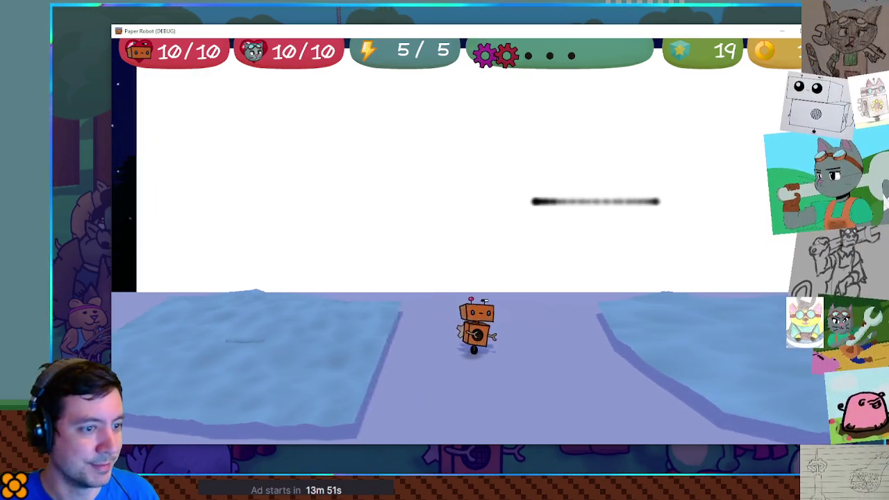
key(d)
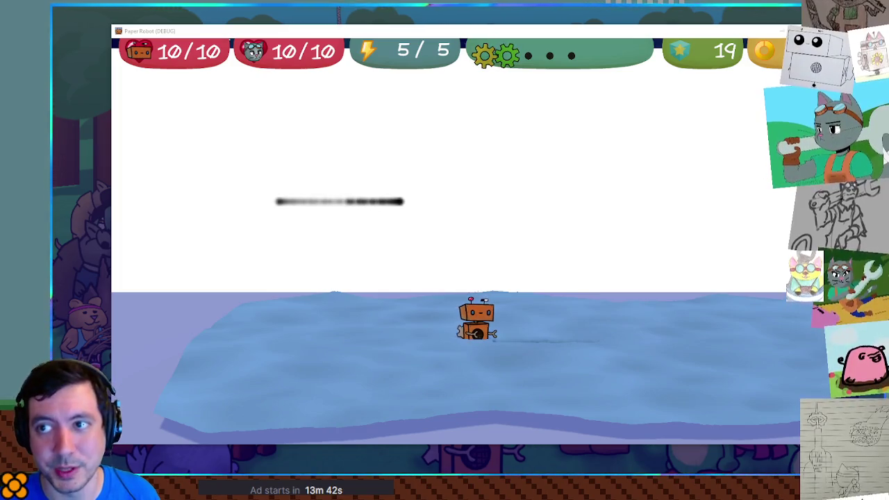
key(Left)
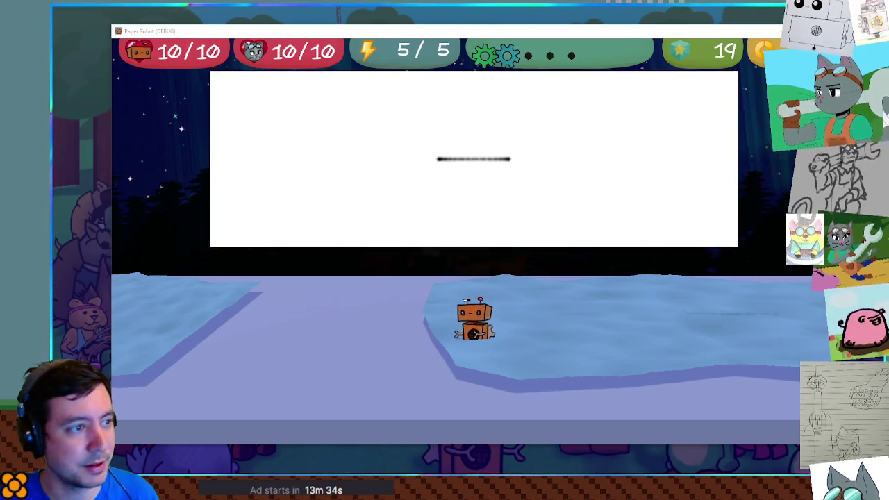
key(Right)
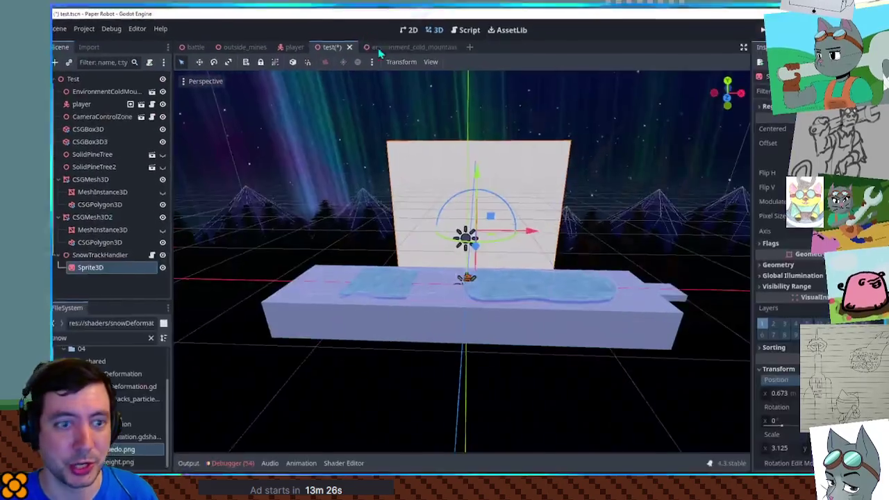
Step: Save the scene, show the snowDeformation shader enlarged at line 1, and select the FileSystem filter text
key(ctrl+s)
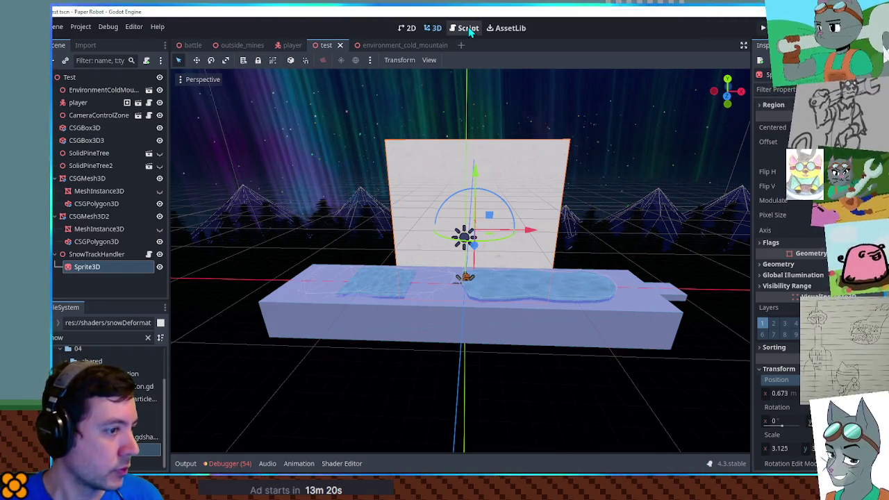
click(342, 464)
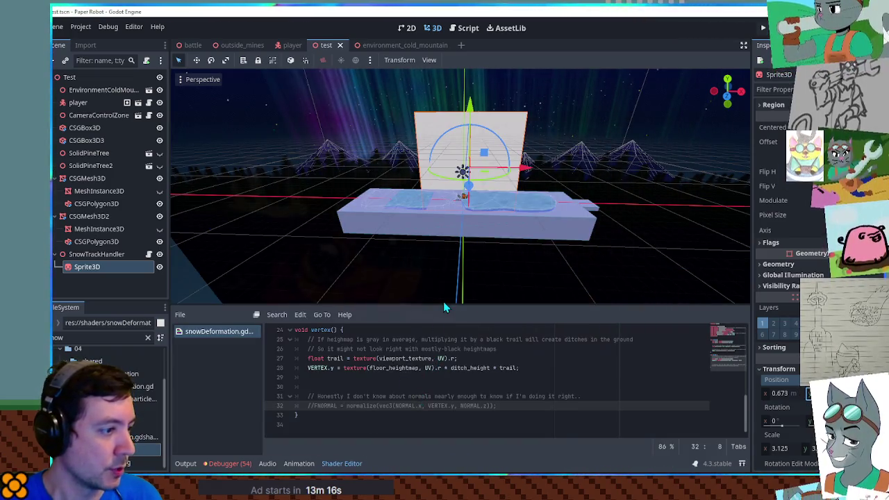
drag(444, 306, 443, 243)
scroll(491, 338, up, 6)
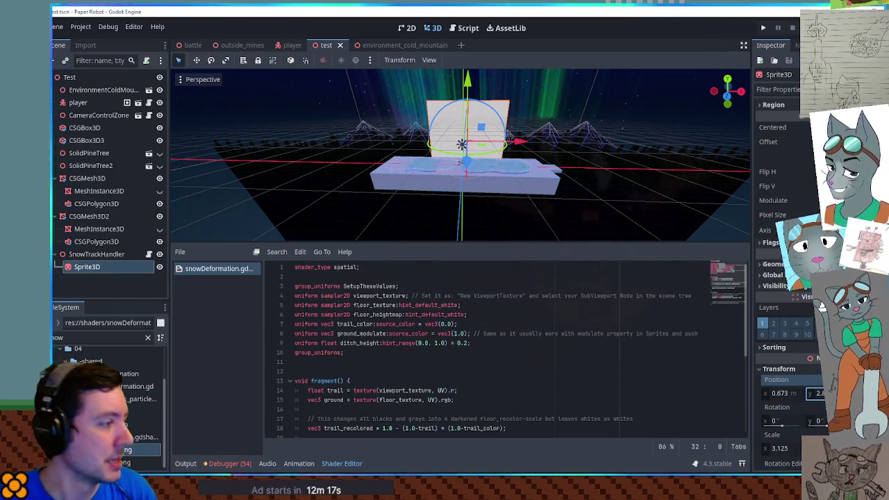
double_click(129, 336)
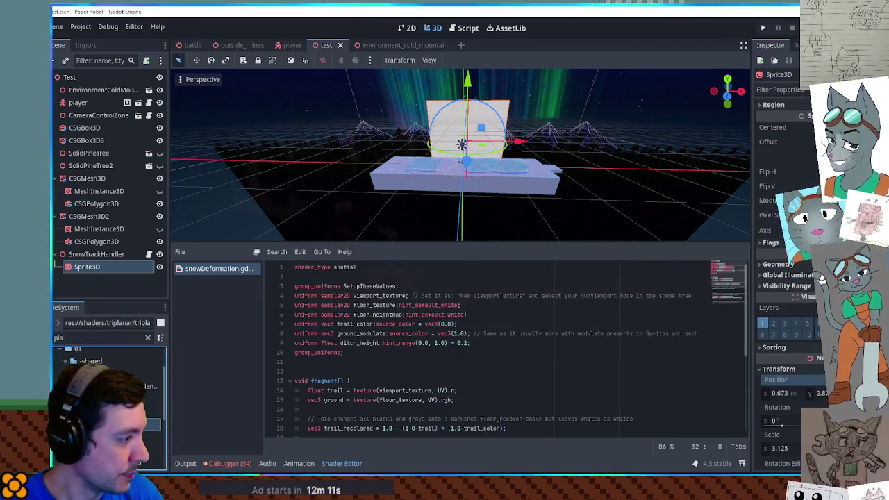
Step: Open triplanar.gdshader and trace uv1_triplanar_pos back to its world-space calculation on line 49
double_click(142, 424)
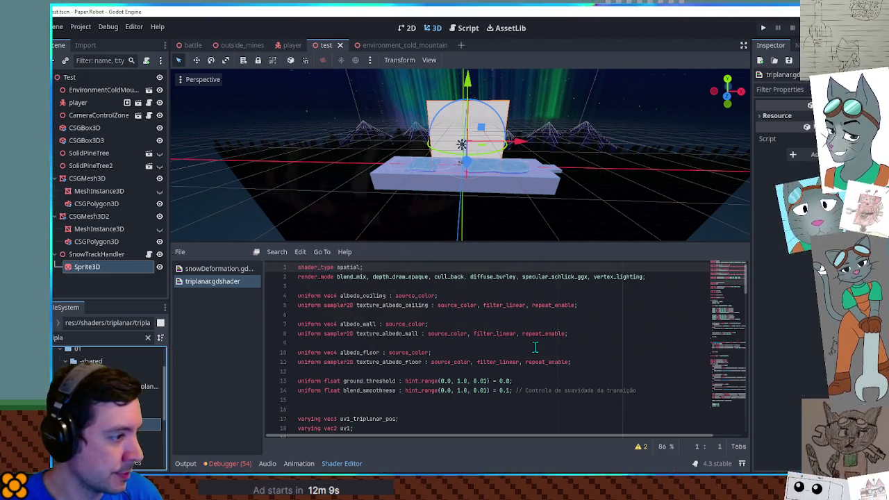
scroll(455, 330, down, 13)
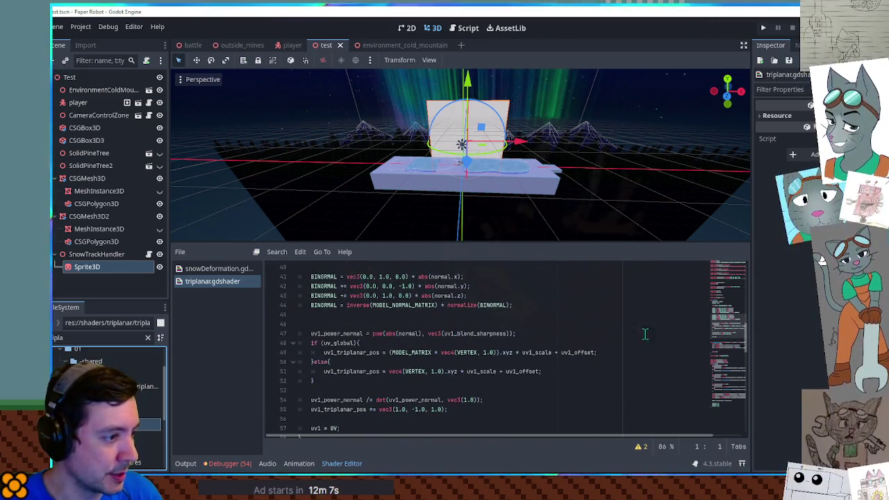
scroll(615, 333, down, 6)
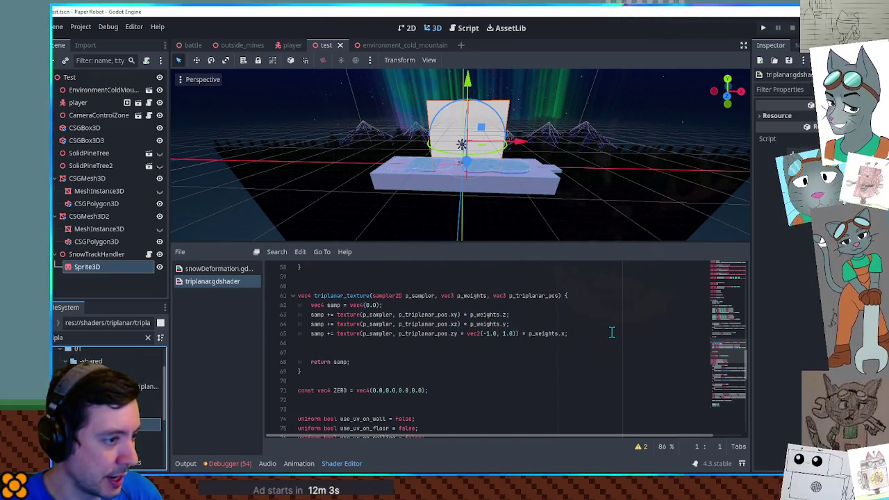
double_click(535, 296)
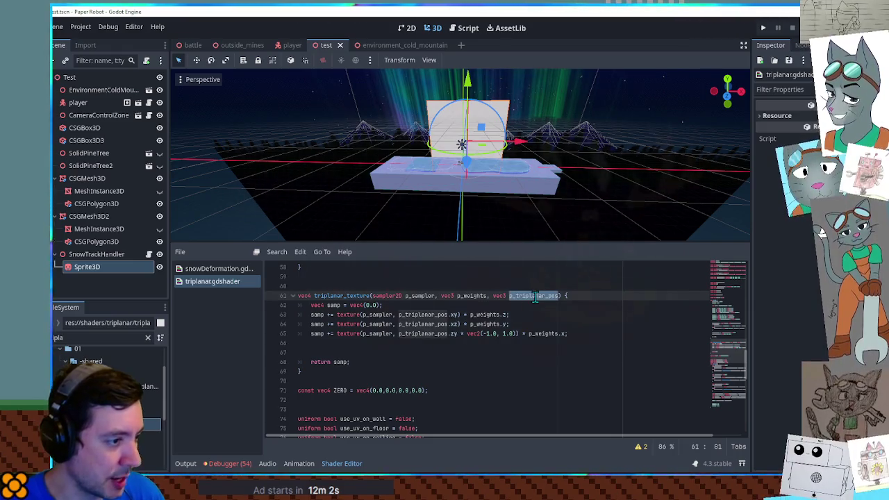
double_click(361, 296)
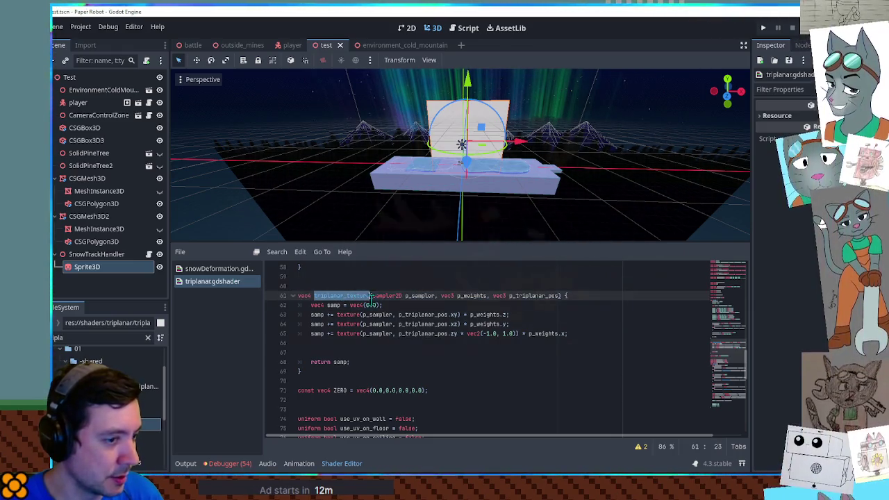
key(ctrl+f)
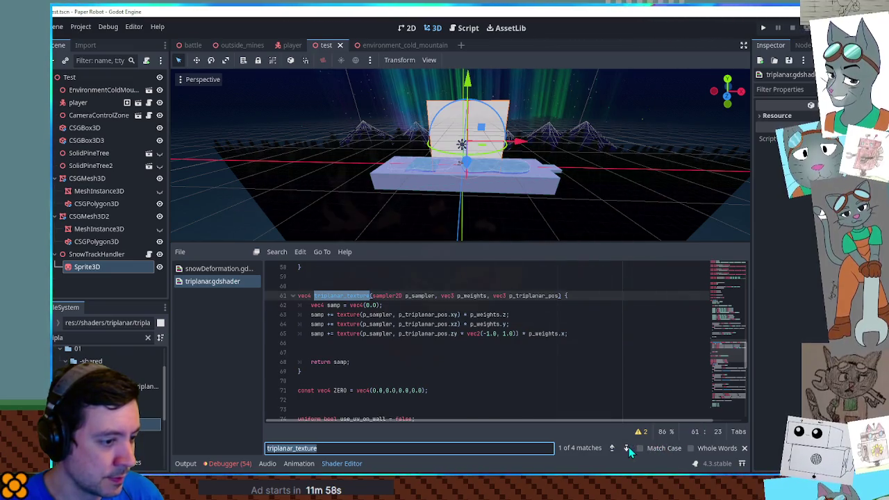
click(627, 448)
double_click(599, 343)
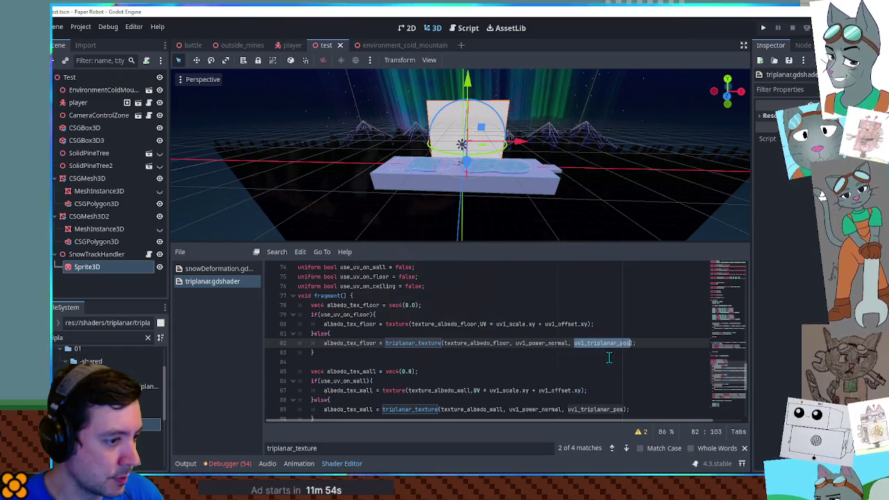
key(ctrl+f)
click(612, 448)
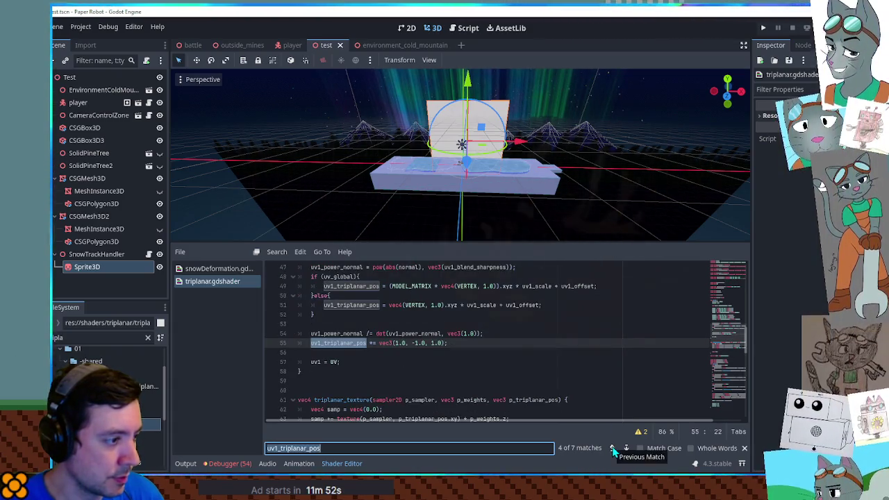
scroll(388, 329, up, 1)
scroll(387, 328, up, 1)
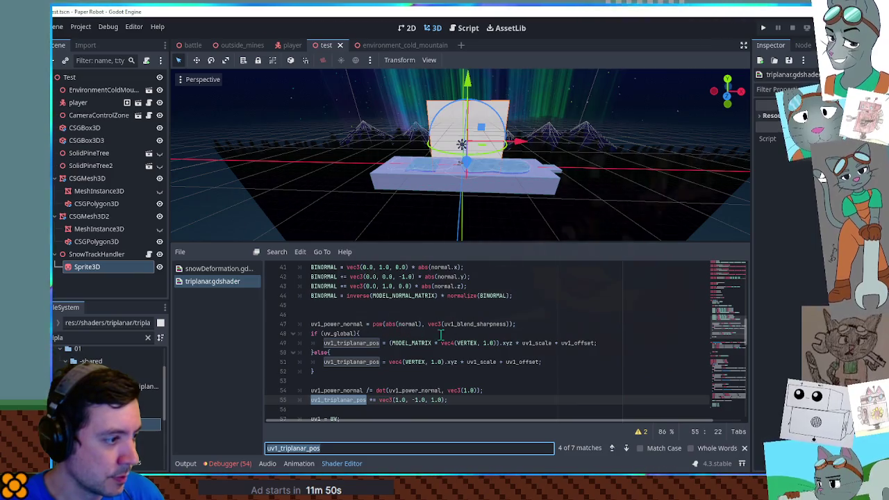
drag(391, 343, 610, 343)
click(610, 343)
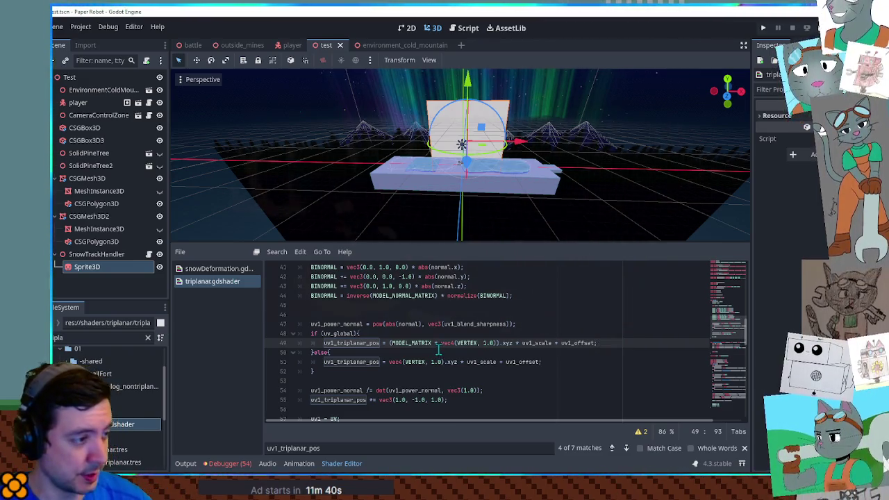
Step: Examine the MODEL_MATRIX, VERTEX, uv1_scale and uv1_offset terms, then select line 49 for copying
scroll(448, 352, up, 5)
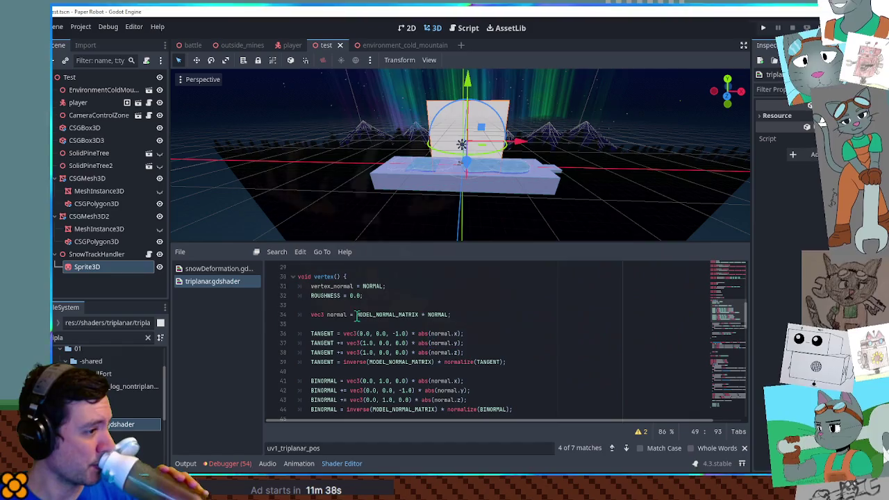
scroll(348, 316, down, 3)
scroll(349, 316, up, 8)
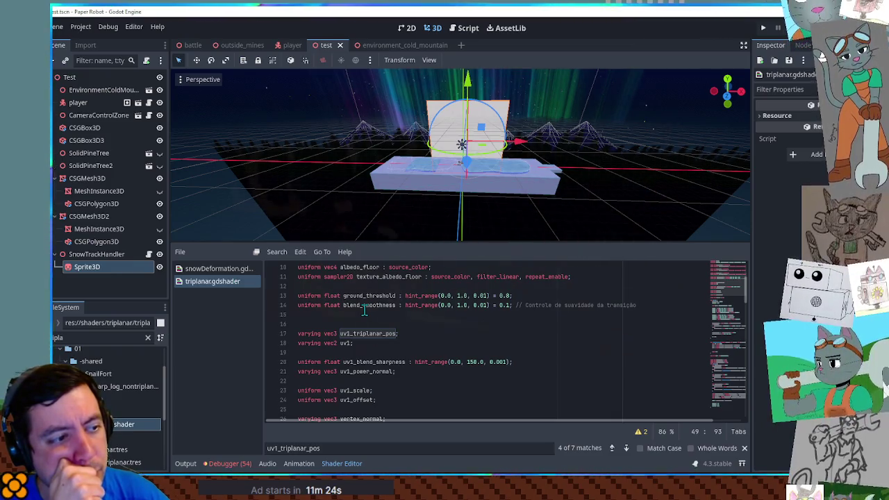
scroll(364, 310, down, 2)
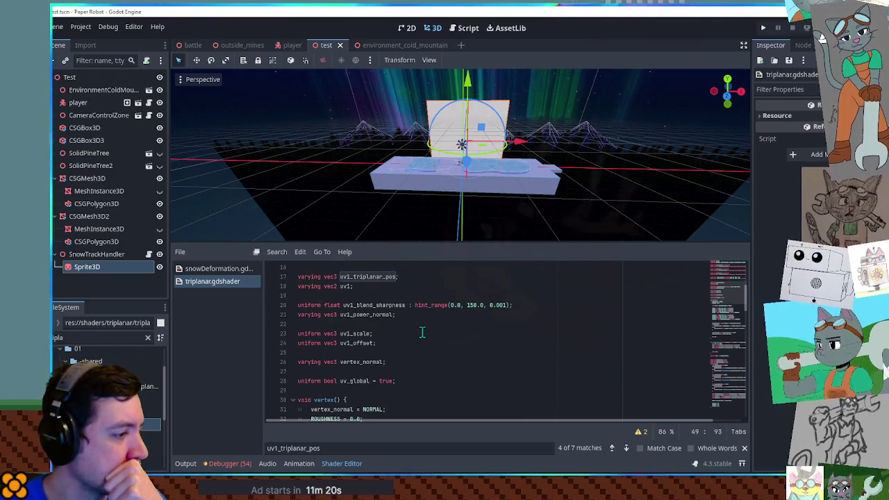
scroll(420, 331, down, 9)
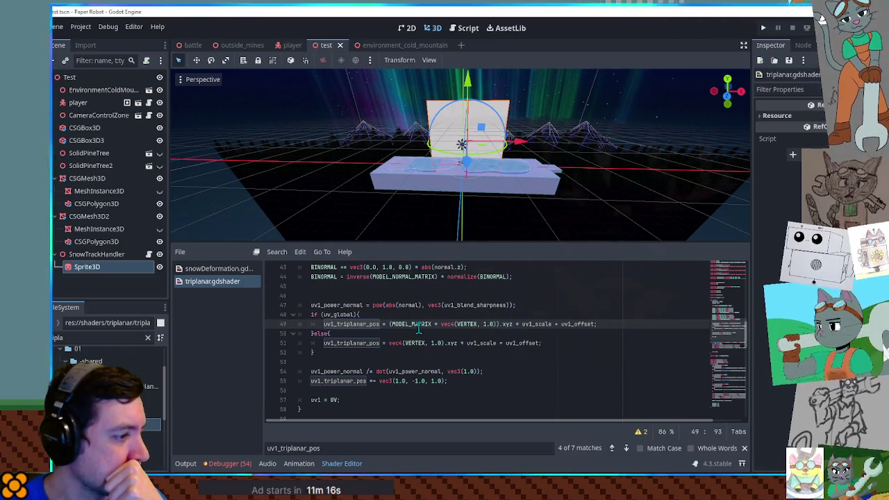
double_click(419, 324)
scroll(419, 326, up, 4)
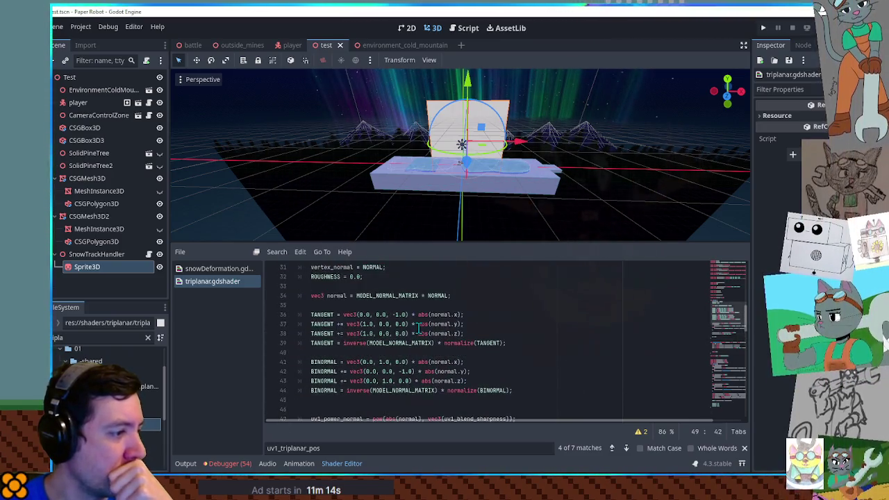
scroll(418, 328, down, 4)
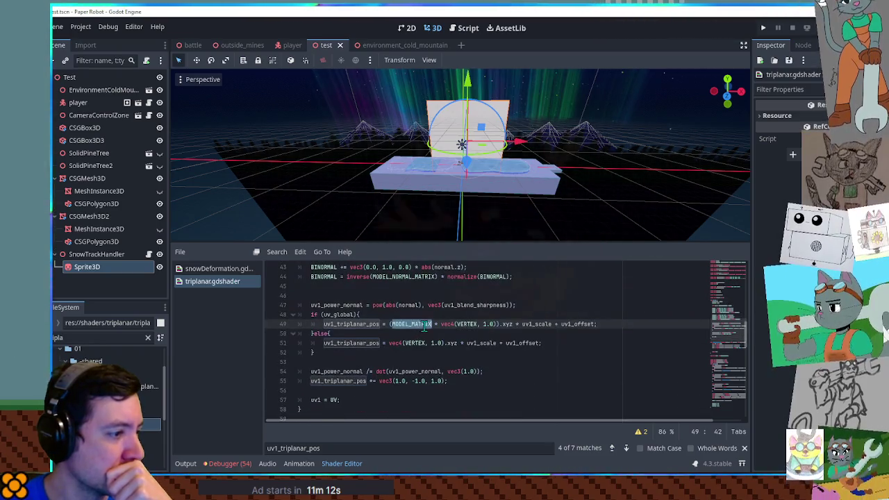
double_click(468, 325)
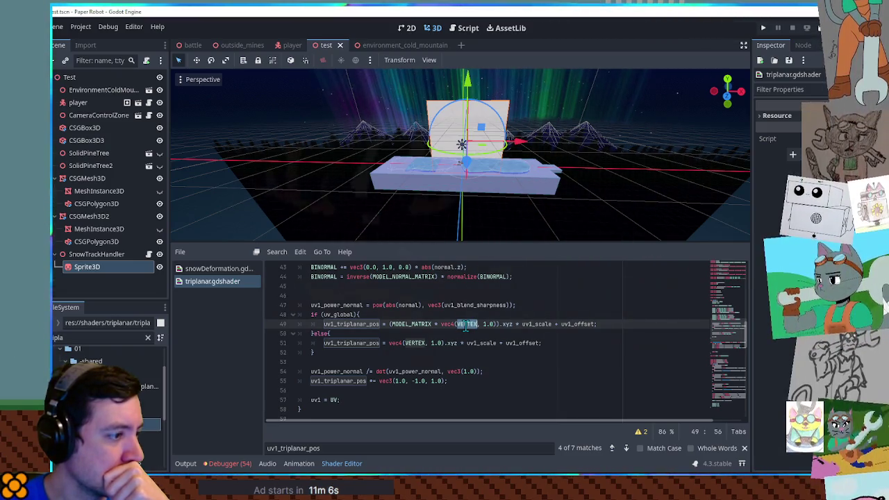
double_click(526, 325)
double_click(571, 325)
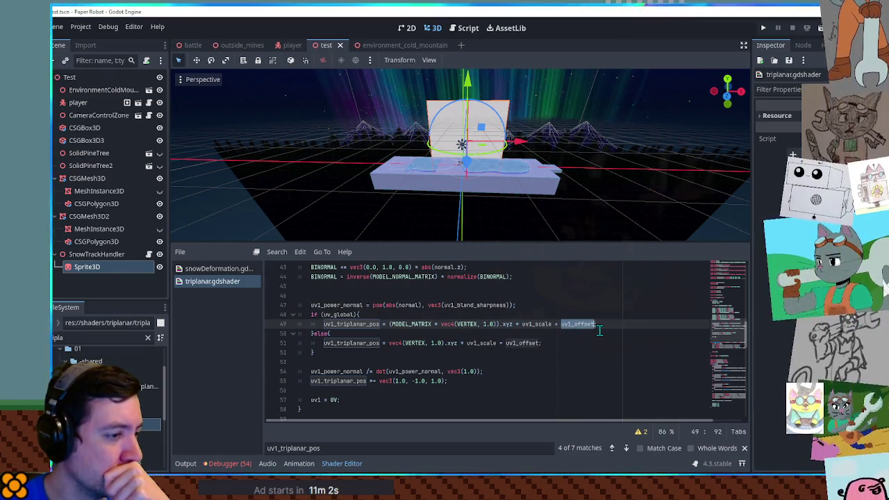
click(603, 323)
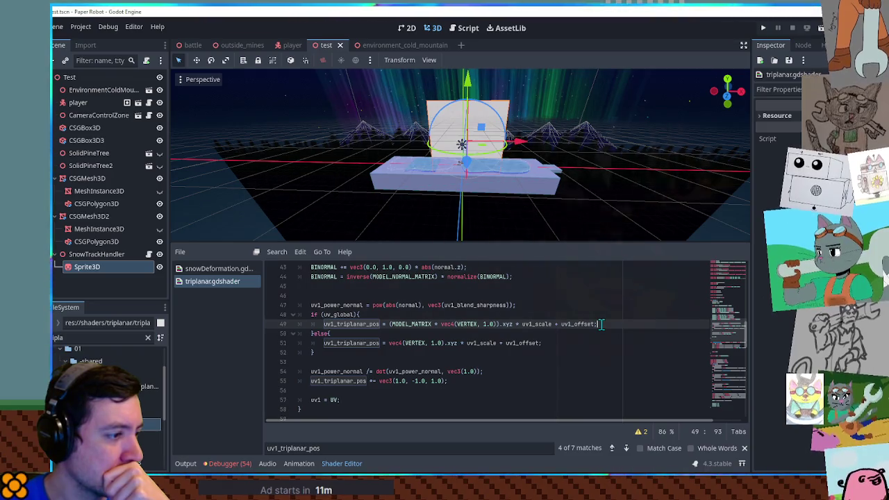
drag(603, 323, 603, 319)
key(ctrl+c)
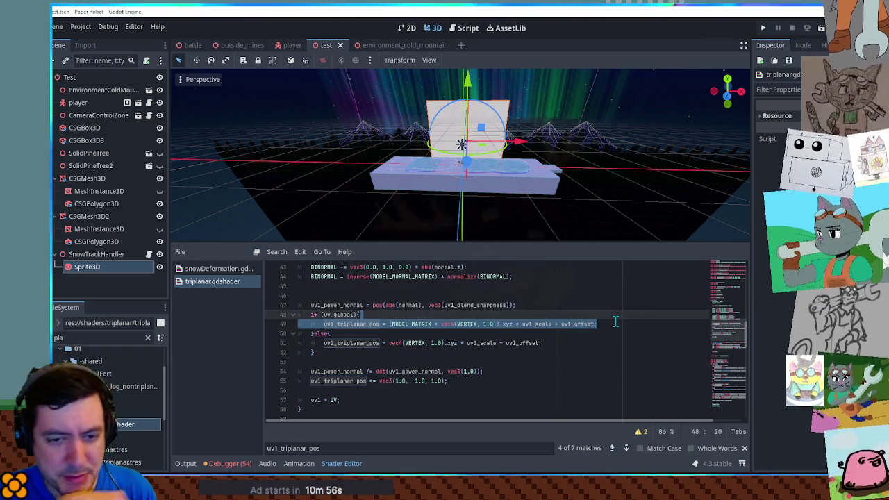
Step: Paste the uv1_triplanar_pos calculation into snowDeformation's vertex() and fix its indentation
click(233, 270)
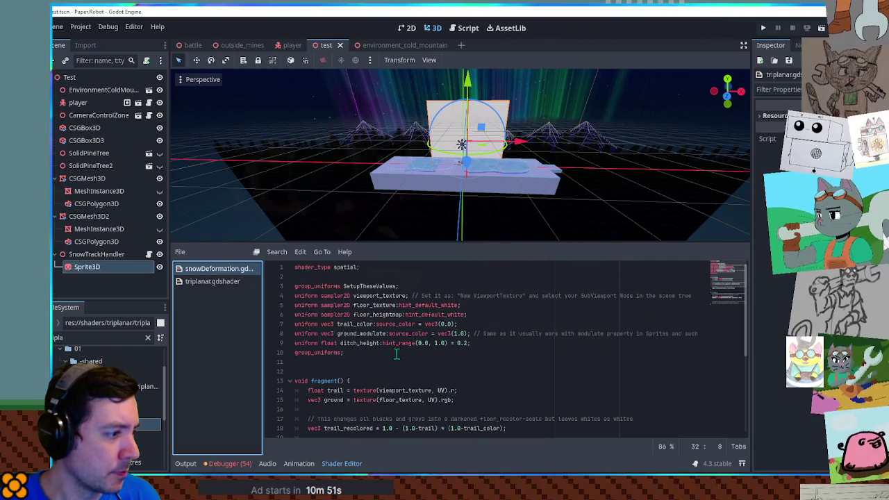
scroll(416, 358, down, 5)
click(441, 397)
key(Return)
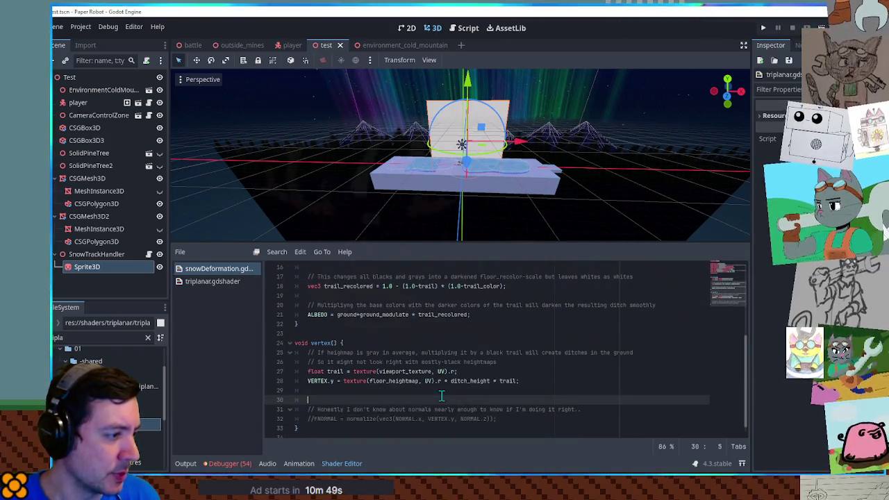
key(ctrl+v)
key(alt+Up)
key(shift+Tab)
Step: Select the uv1_triplanar_pos varying declaration in the triplanar shader, then return to snowDeformation
click(210, 282)
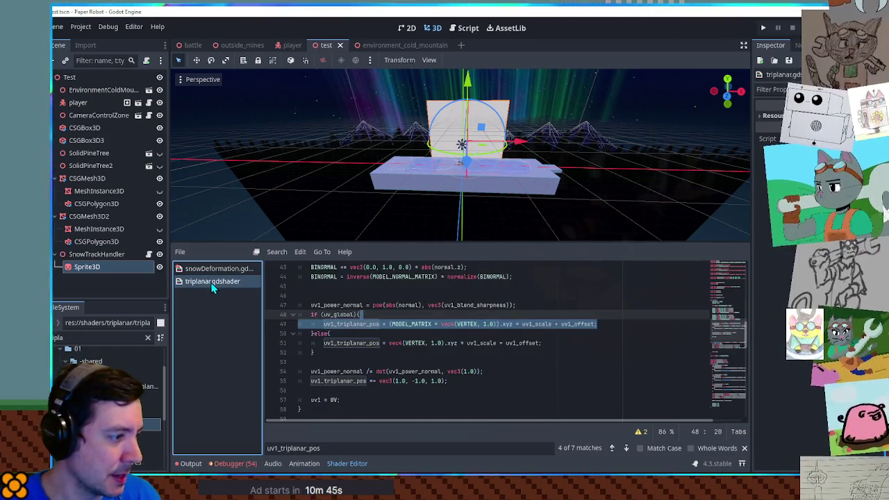
scroll(408, 326, up, 4)
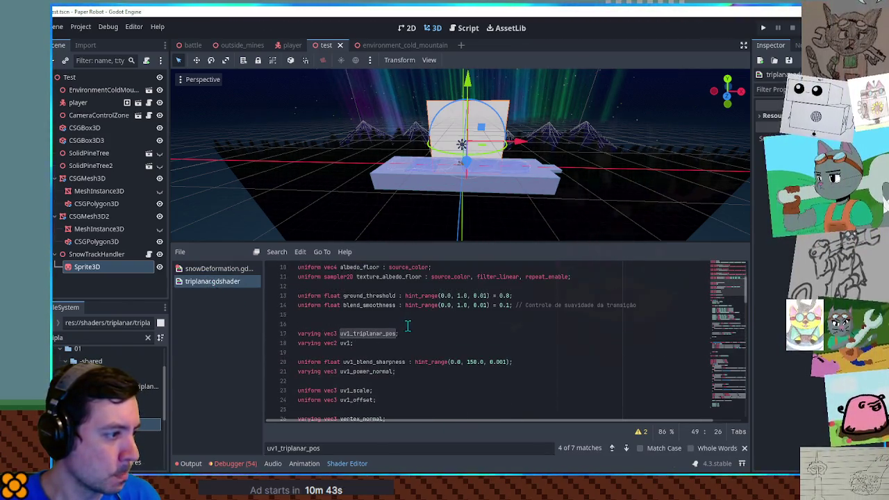
drag(399, 333, 298, 324)
key(ctrl+c)
click(213, 269)
Step: Paste the varying vec3 uv1_triplanar_pos declaration below the uniforms and open a line in vertex()
scroll(416, 348, up, 5)
click(348, 362)
key(ctrl+v)
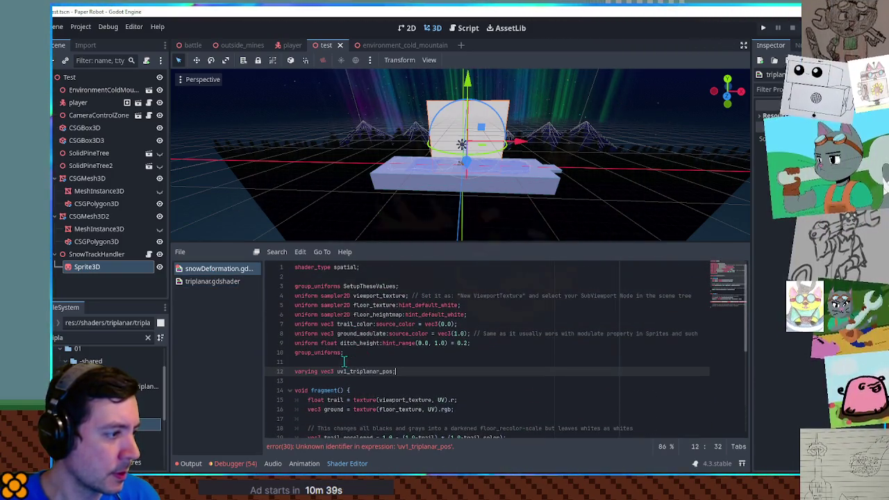
scroll(389, 361, down, 5)
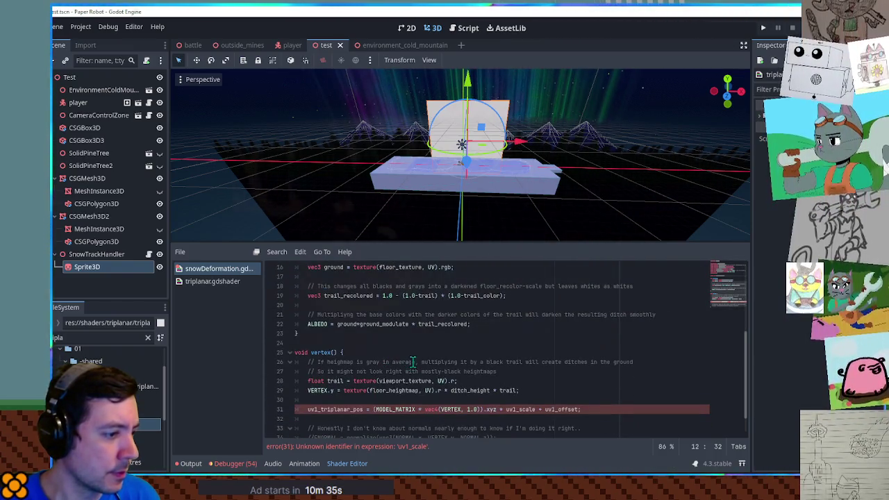
click(506, 402)
key(Return)
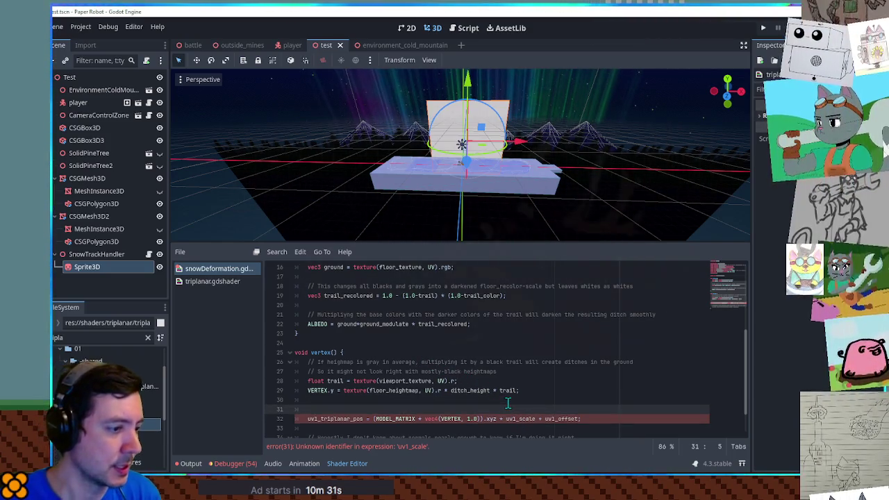
Step: Define local vec3 uv1_scale = vec3(1.0) and uv1_offset = vec3(0.0) in vertex()
click(217, 286)
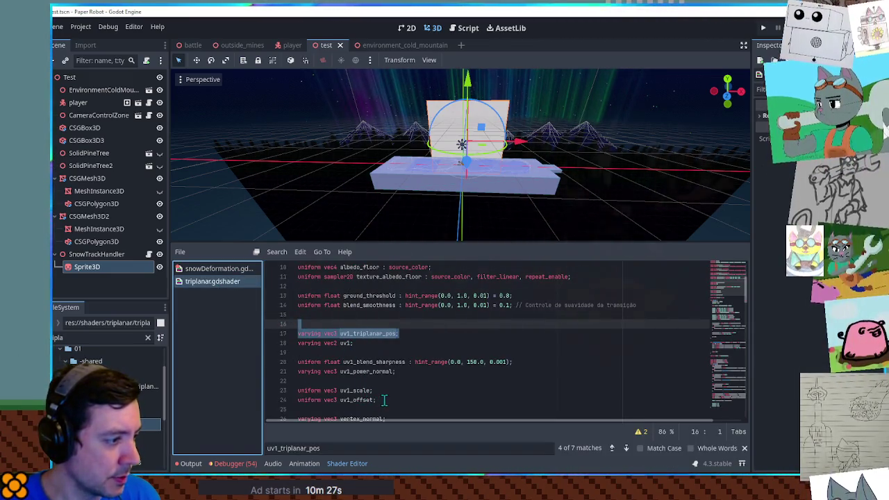
drag(324, 390, 366, 389)
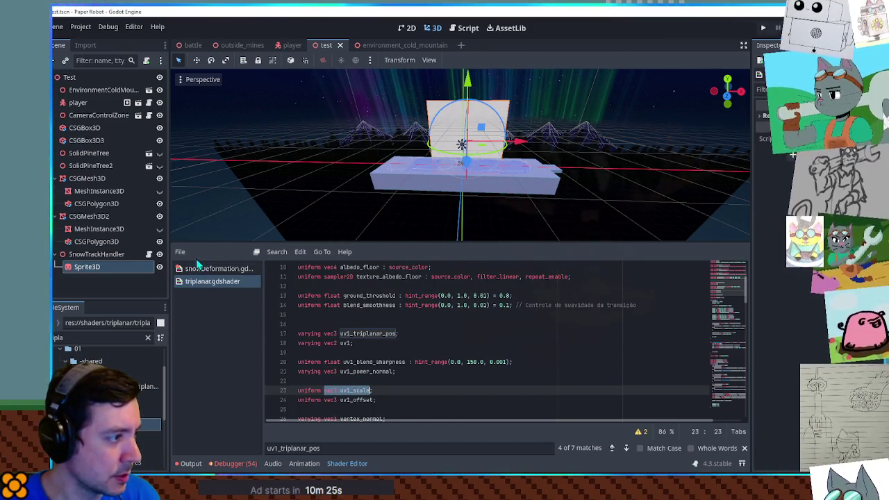
click(202, 269)
text(vec3 uv1_scale)
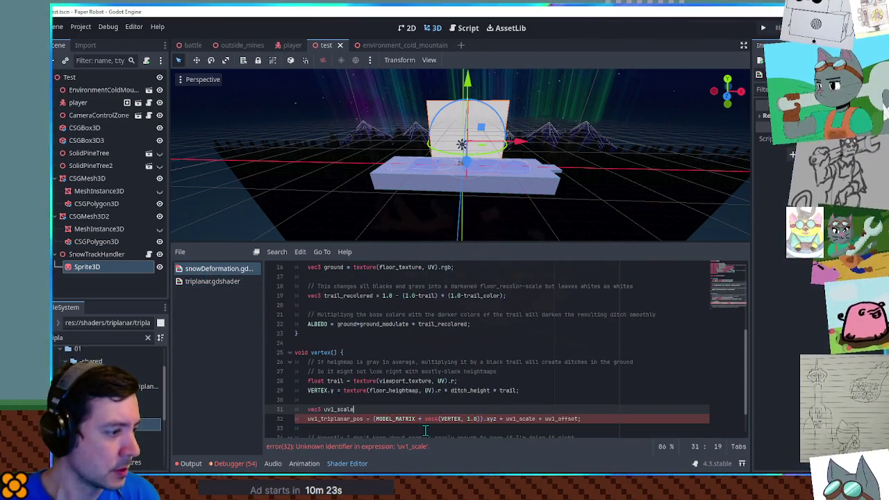
text( = vec3)
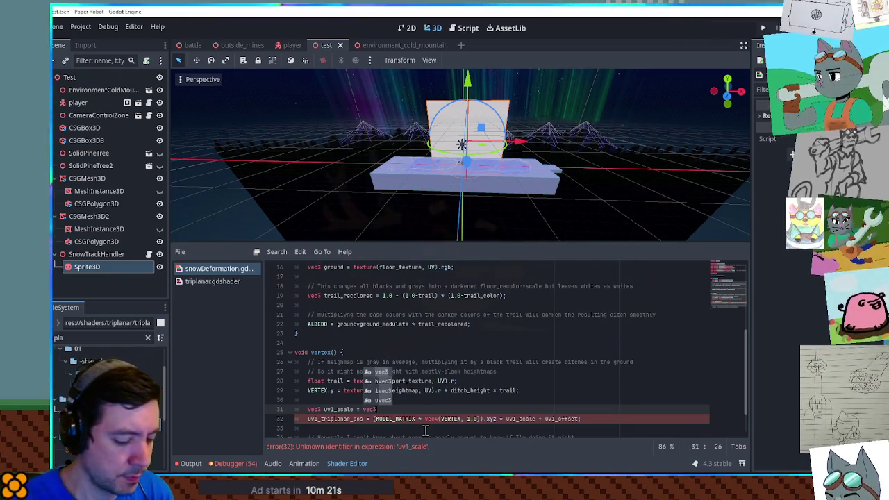
text((1.0);)
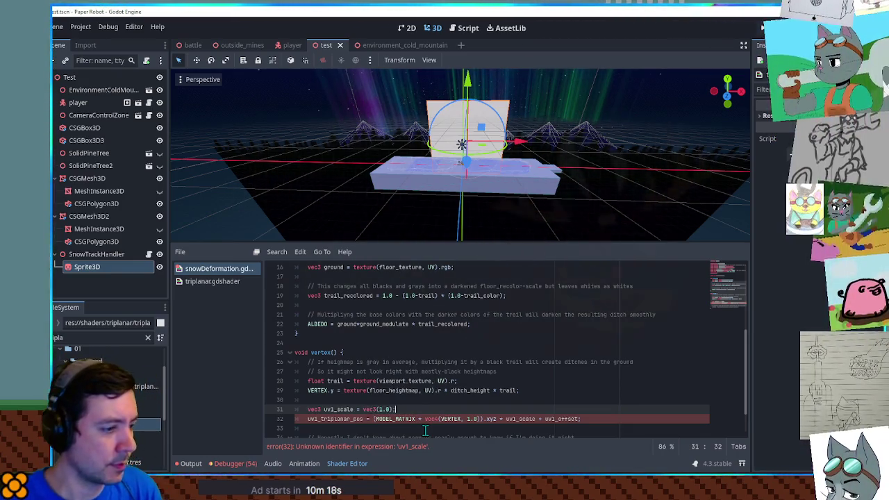
key(ctrl+shift+d)
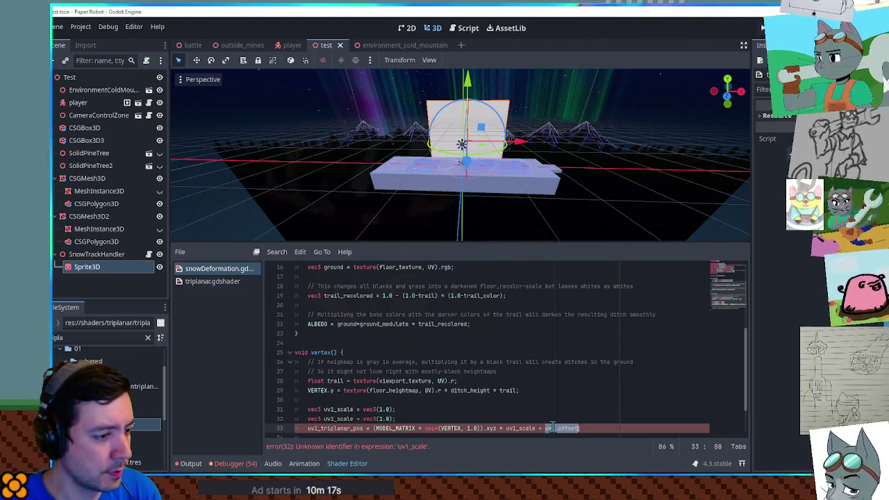
text(uv1_offset)
text(;)
click(383, 419)
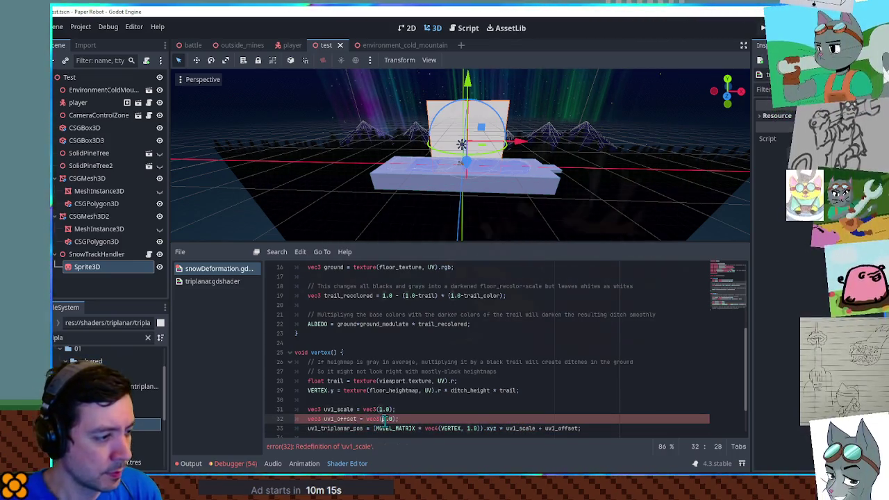
text(0)
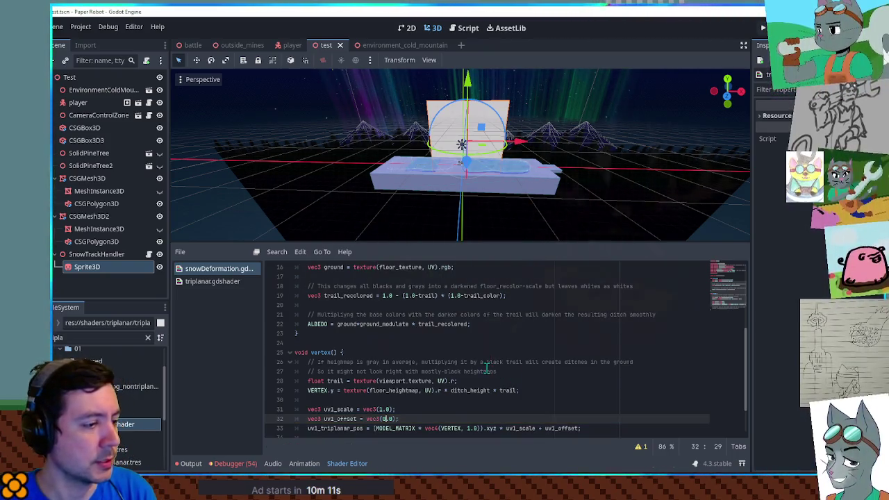
Step: Check how the triplanar shader uses uv1_triplanar_pos, then add a line after the position calculation
scroll(488, 368, down, 2)
click(331, 383)
double_click(330, 382)
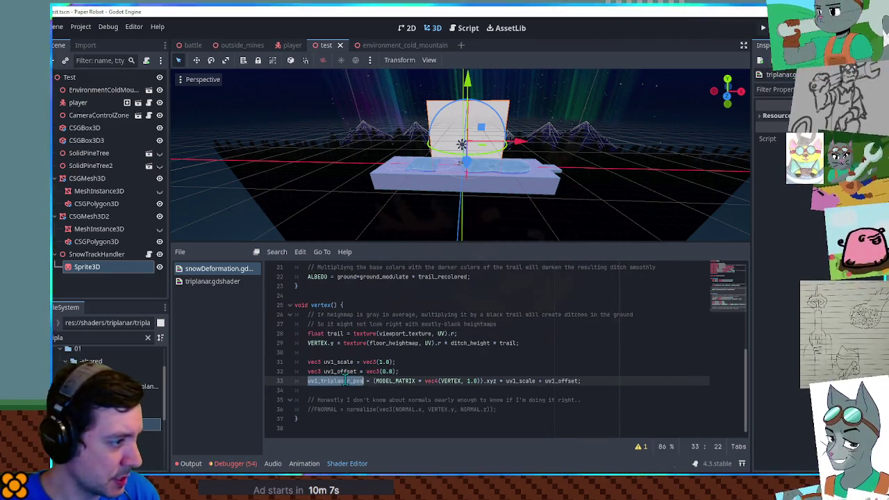
click(229, 281)
key(ctrl+f)
key(Return)
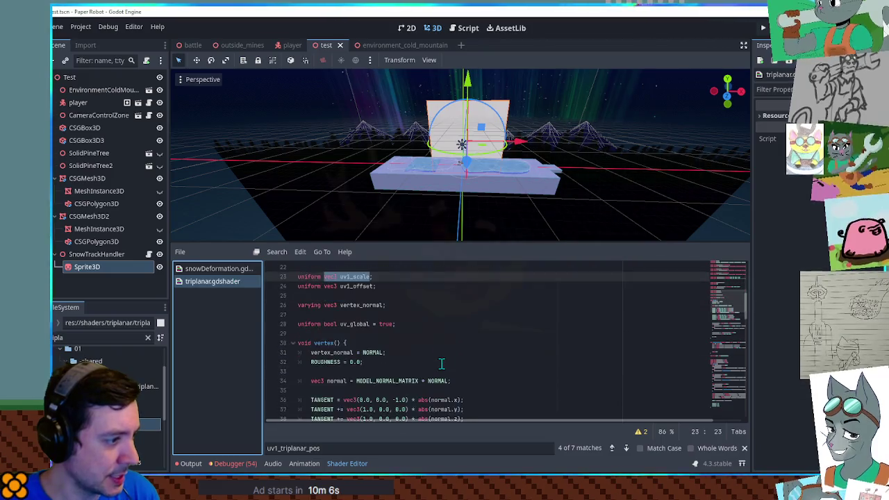
scroll(441, 364, down, 4)
click(201, 269)
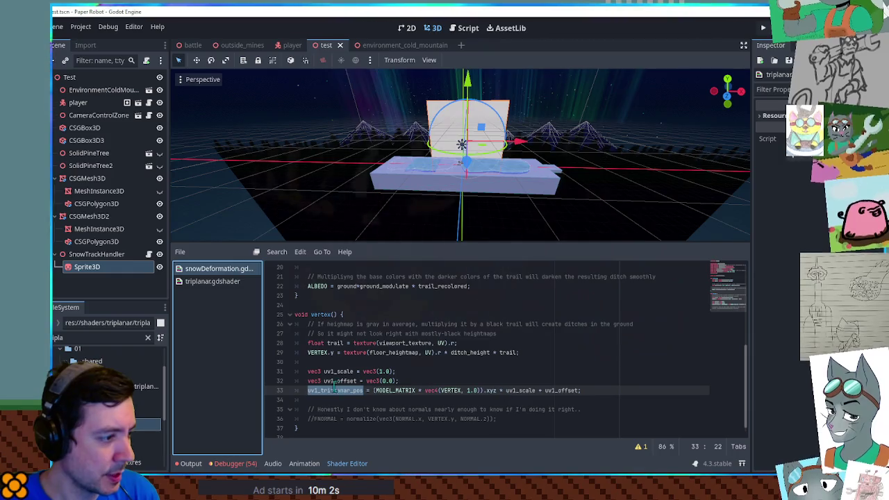
click(617, 393)
key(Return)
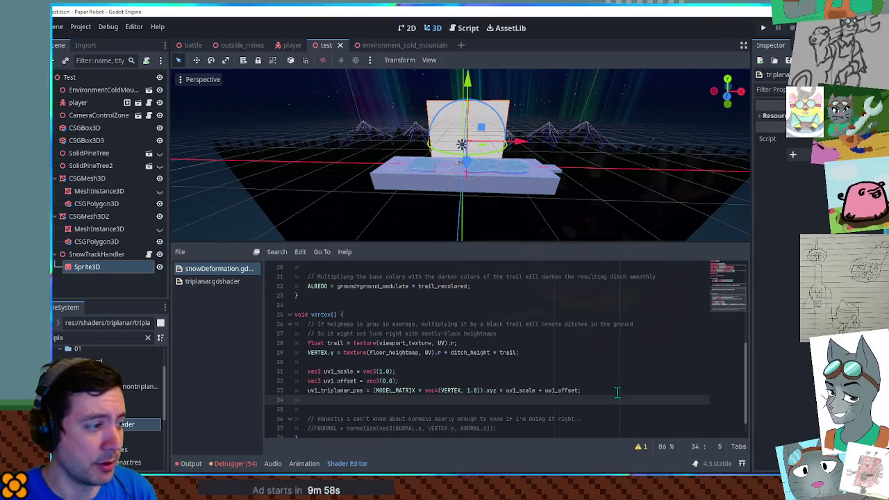
Step: Write VERTEX.y = uv1_triplanar_pos.z; on line 34 and run the scene with F6
text(VERT)
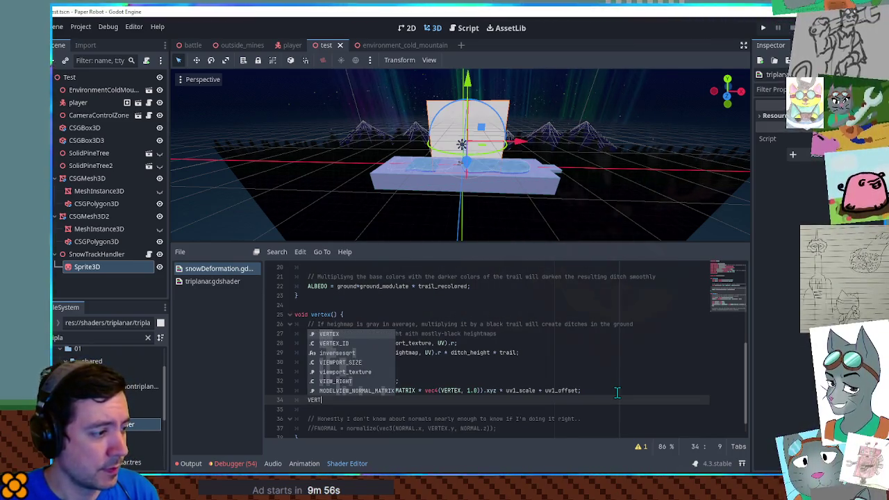
text(EX.)
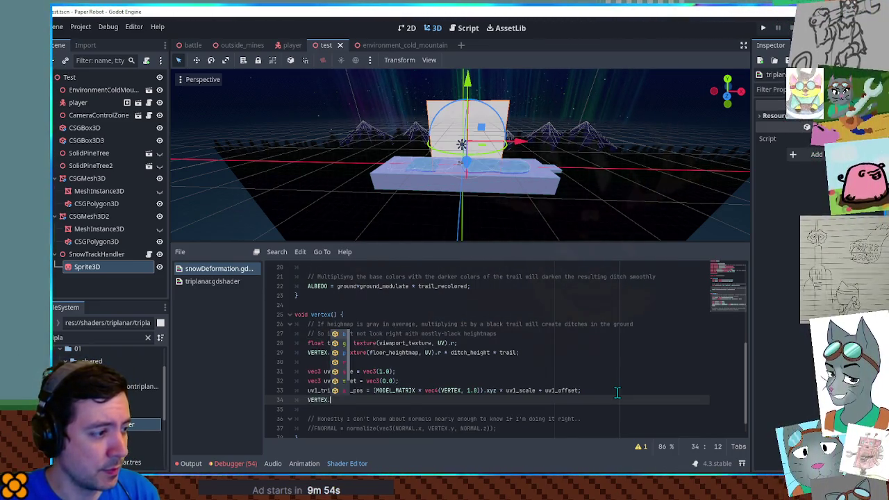
text(y + uv1_triplanar_pos)
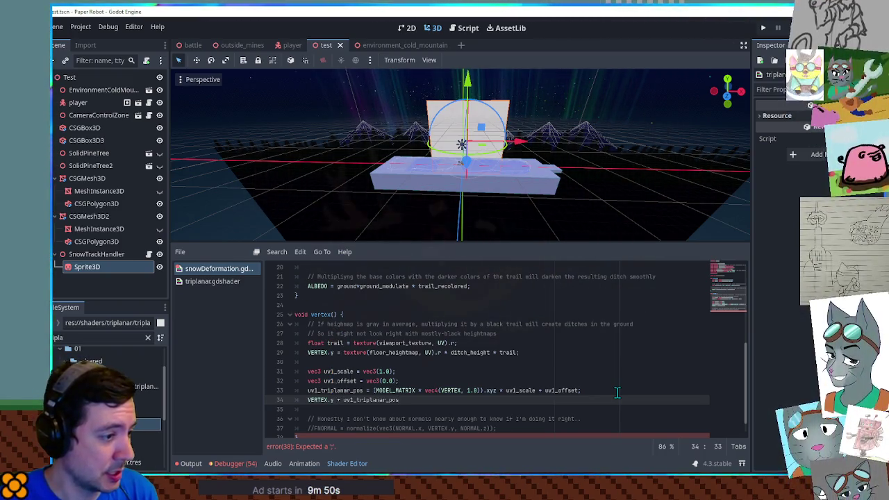
text(.)
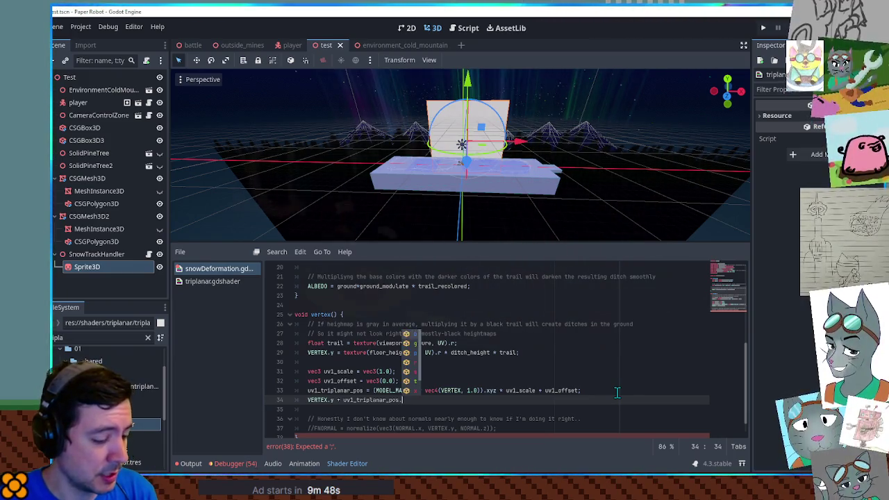
text(z)
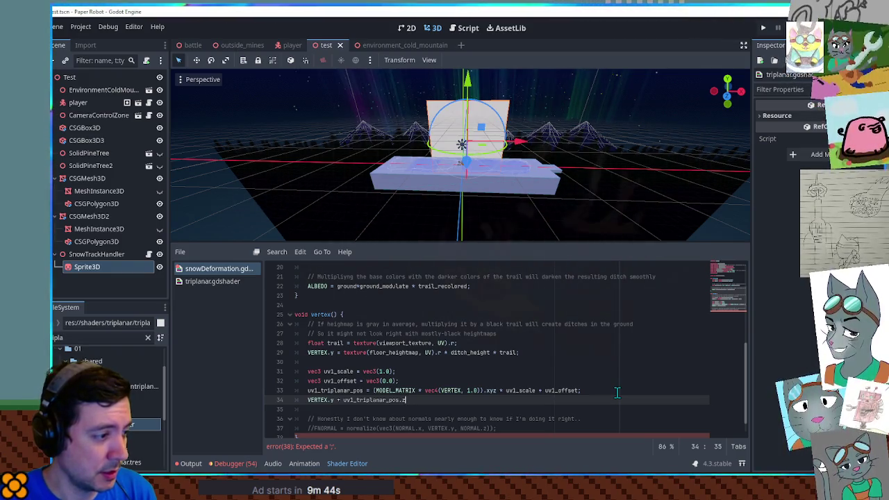
key(Left)
key(Left)
key(Left)
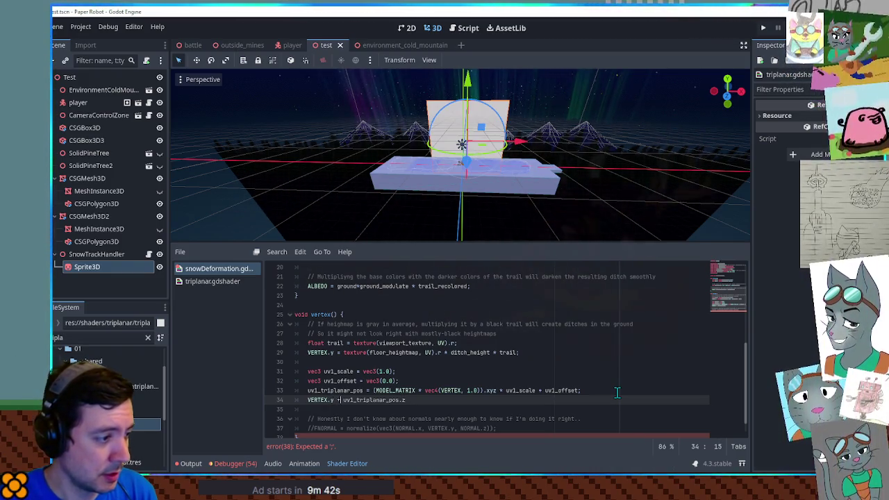
key(BackSpace)
text(=)
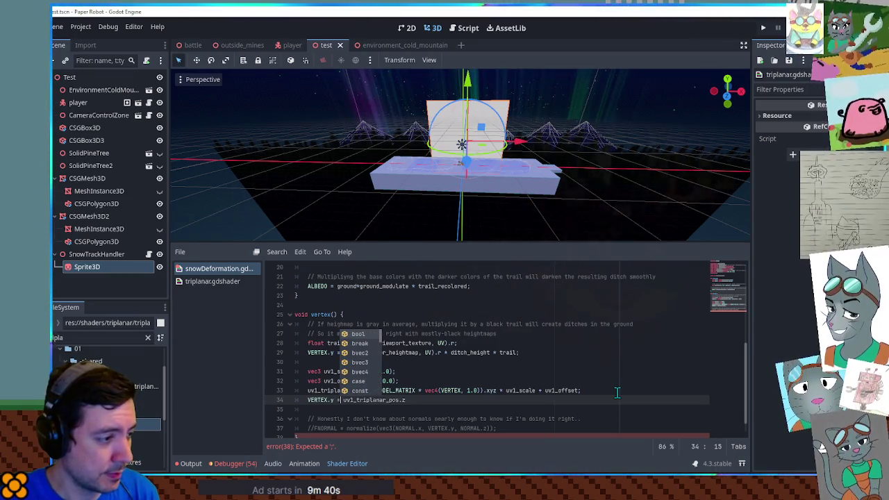
key(End)
text(;)
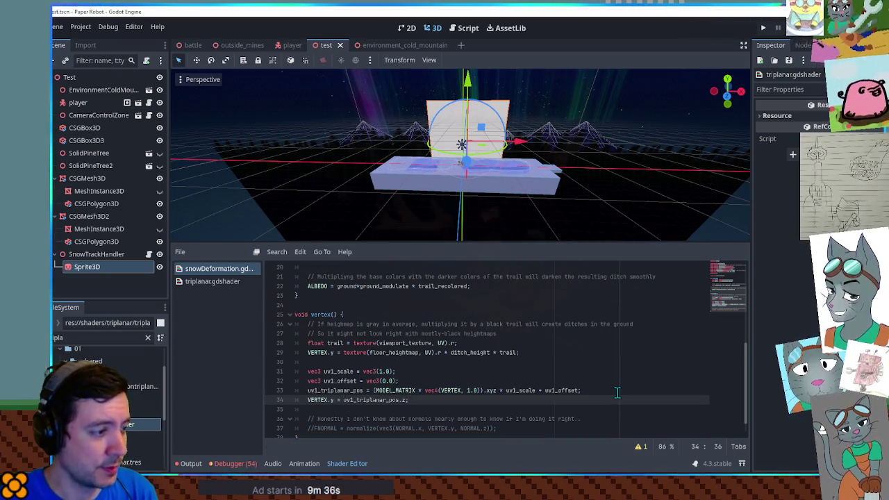
key(F6)
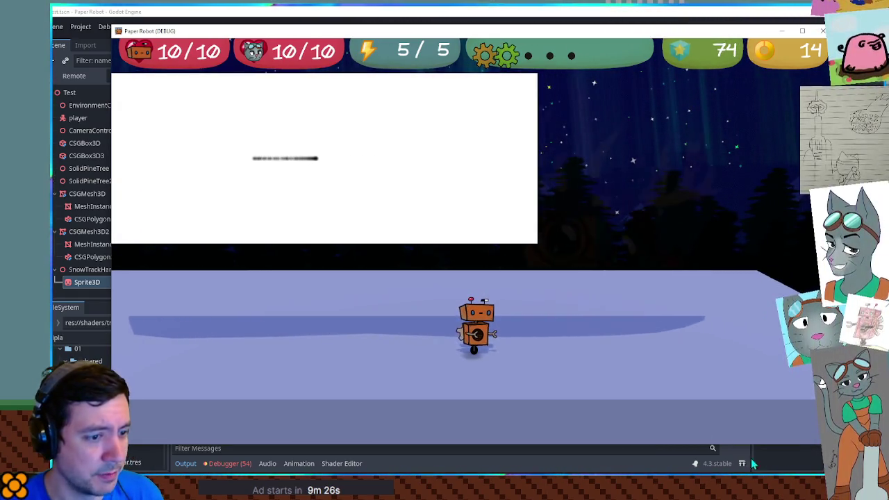
Step: Change line 34 to VERTEX.y = VERTEX.y + uv1_triplanar_pos.z and test-run the scene
key(F8)
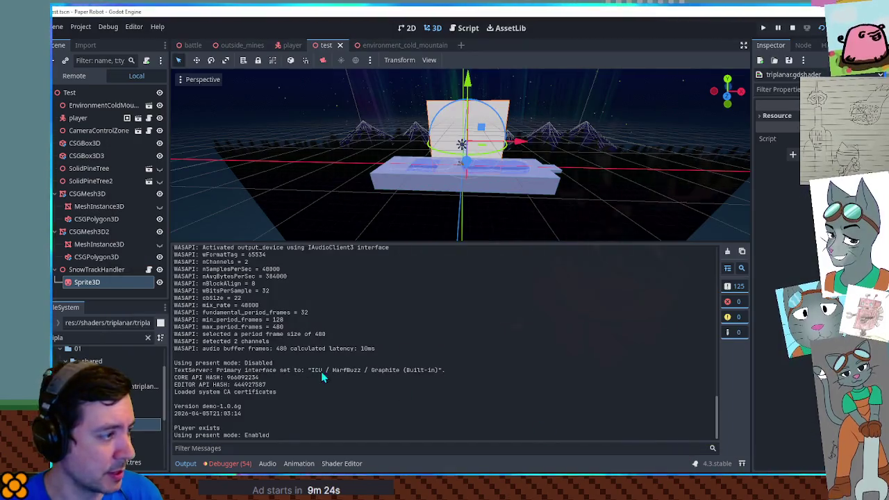
click(340, 462)
text(.z;)
drag(334, 401, 308, 403)
key(ctrl+c)
click(344, 401)
key(ctrl+v)
text(y +)
key(F6)
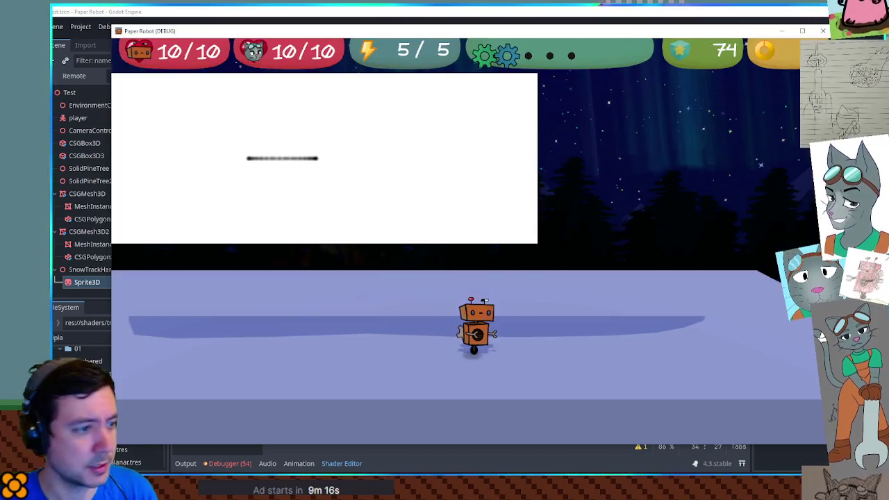
key(F8)
click(610, 286)
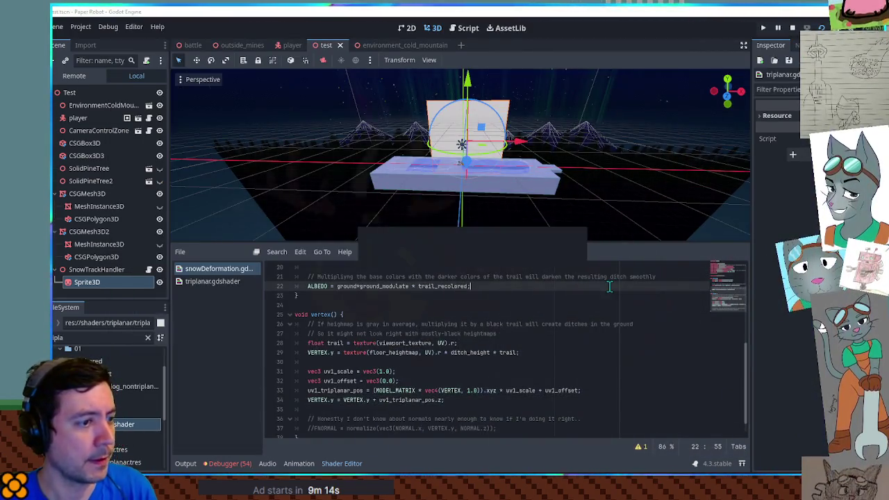
key(F6)
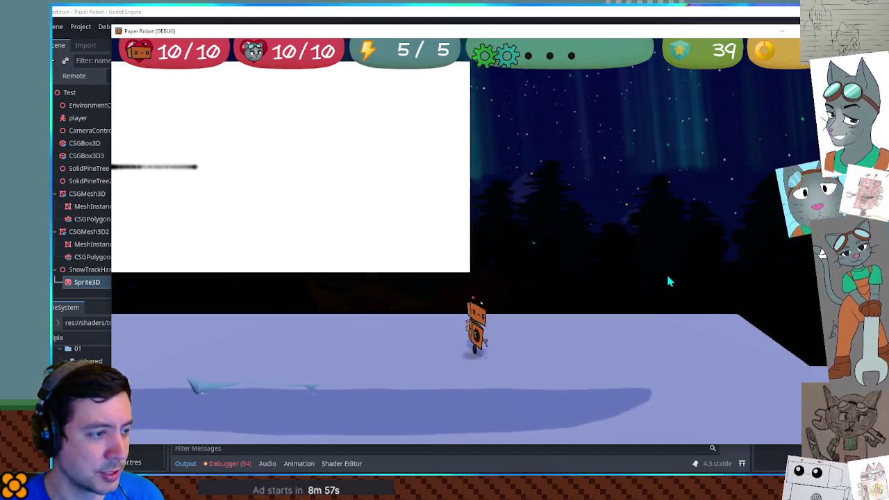
Step: Turn the plus into a minus for VERTEX.y - uv1_triplanar_pos.z, test it, and hide the bottom panel
click(792, 31)
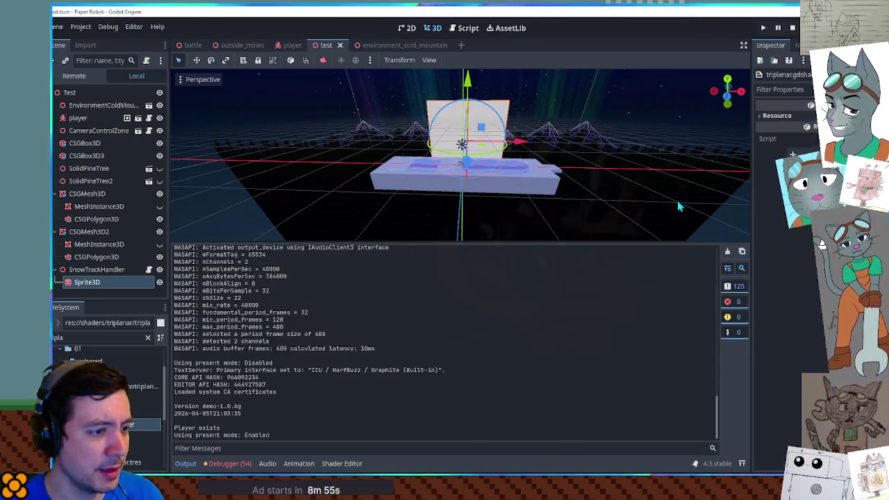
click(359, 465)
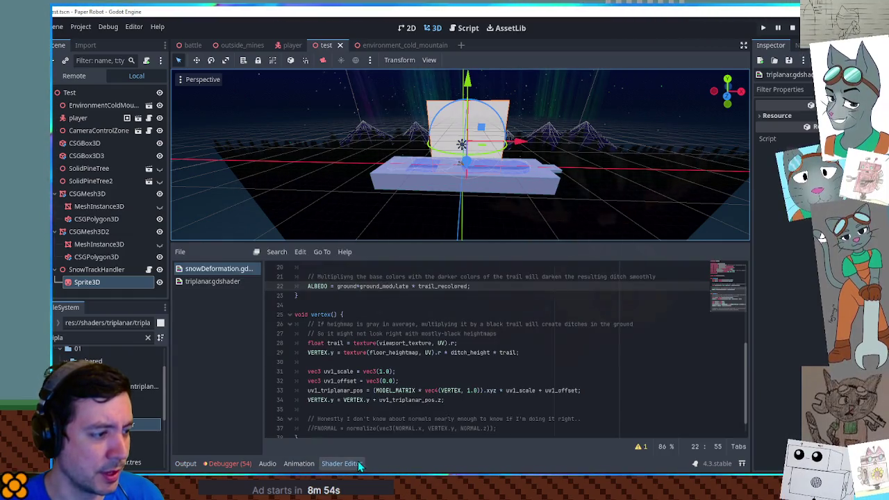
click(375, 400)
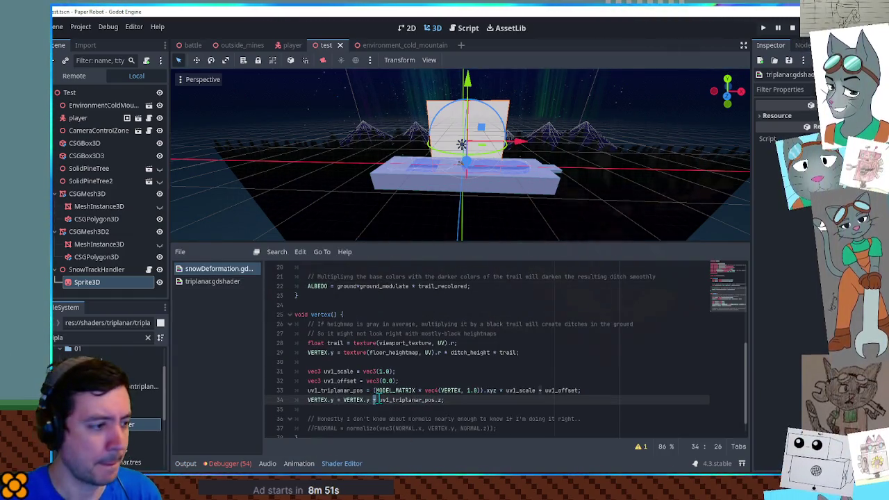
text(-)
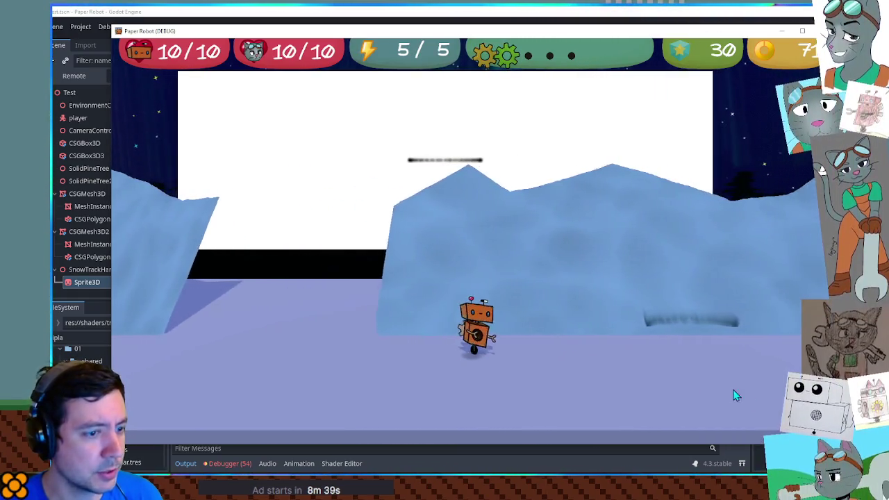
key(F8)
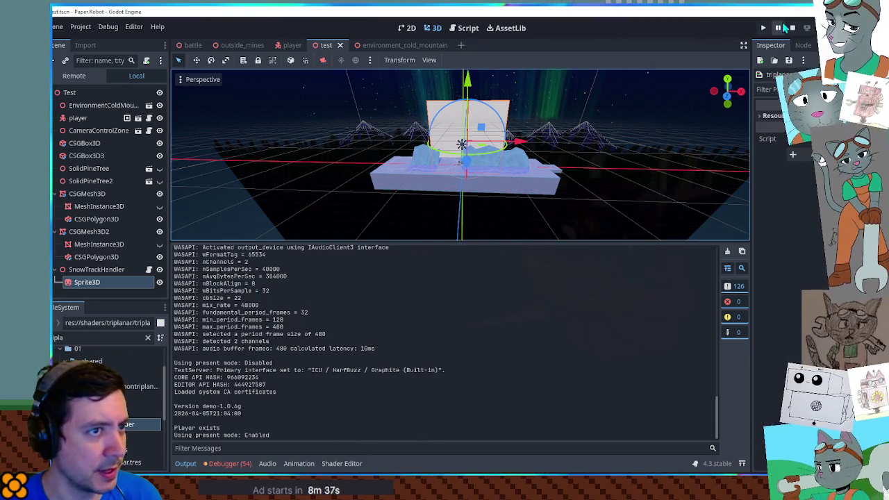
key(ctrl+j)
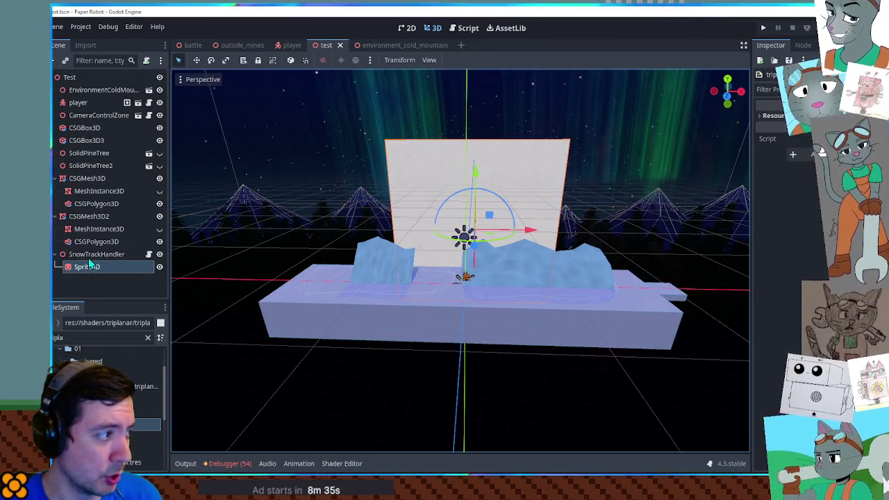
Step: Reopen the shader code in Script view, test-run the uv1_triplanar_pos.x offset, and close the game
click(462, 29)
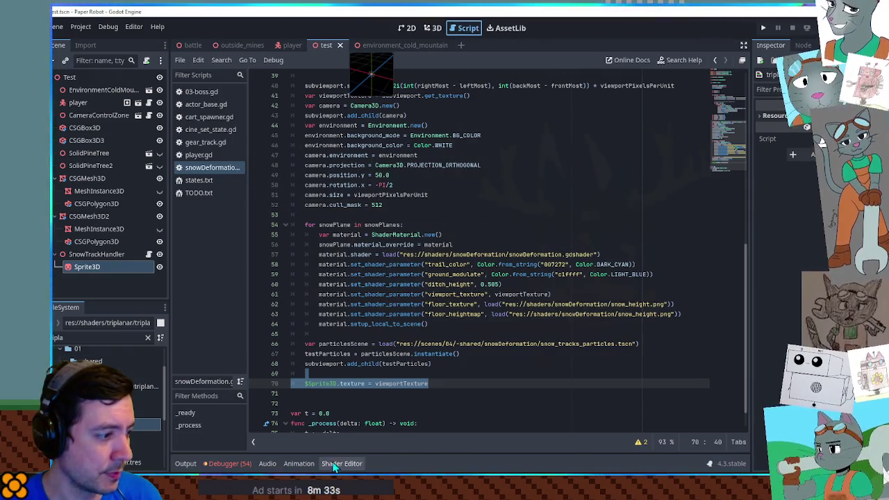
click(341, 463)
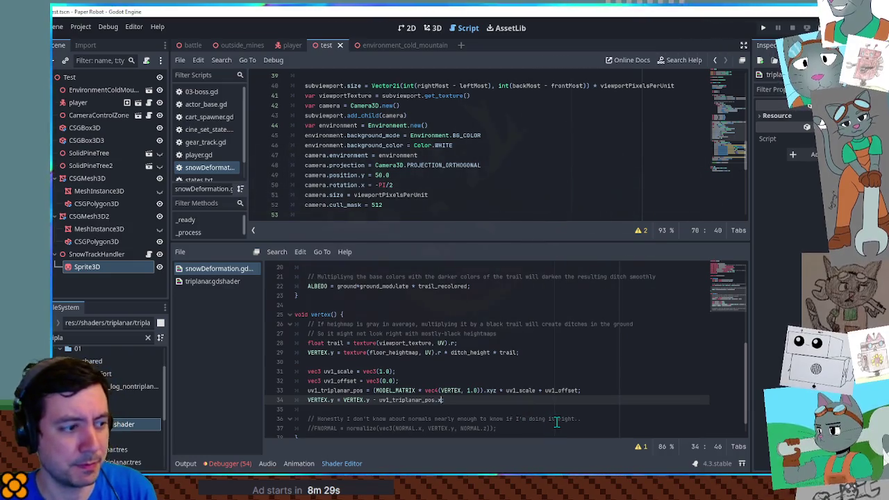
key(F6)
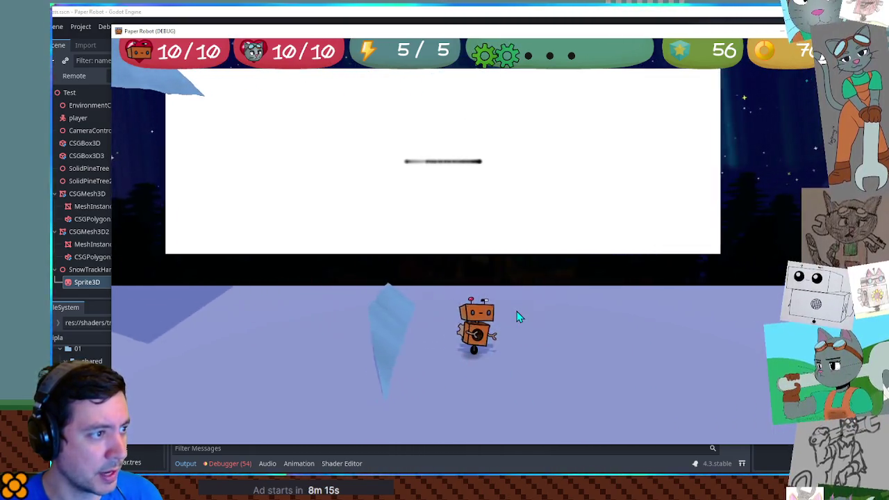
click(618, 25)
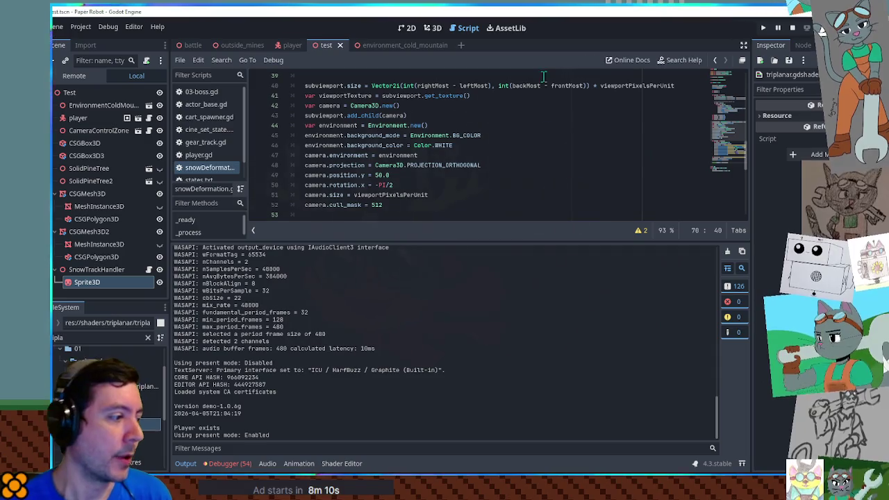
click(346, 463)
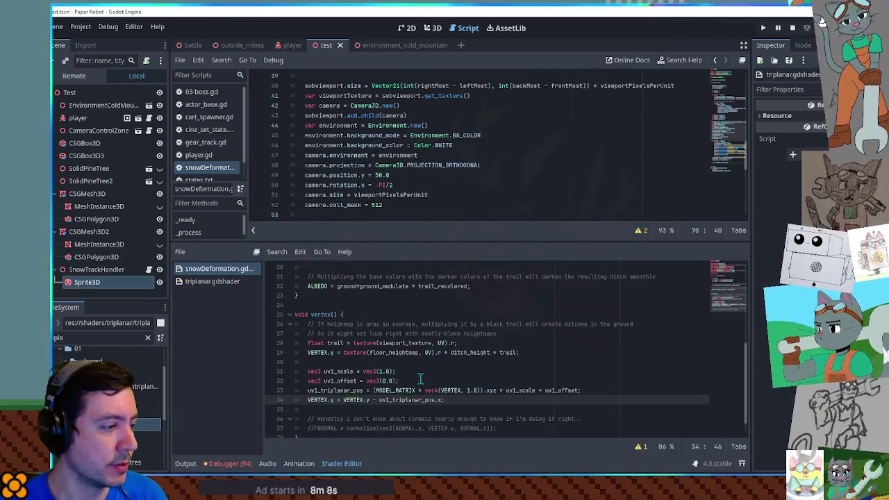
Step: Move the three uv1 variable lines to the start of vertex() and delete the VERTEX.y offset line
scroll(446, 374, down, 1)
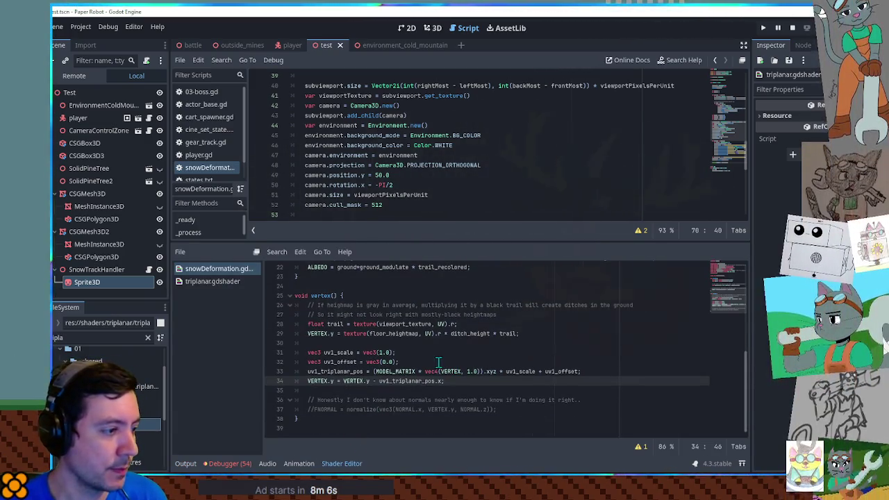
double_click(343, 353)
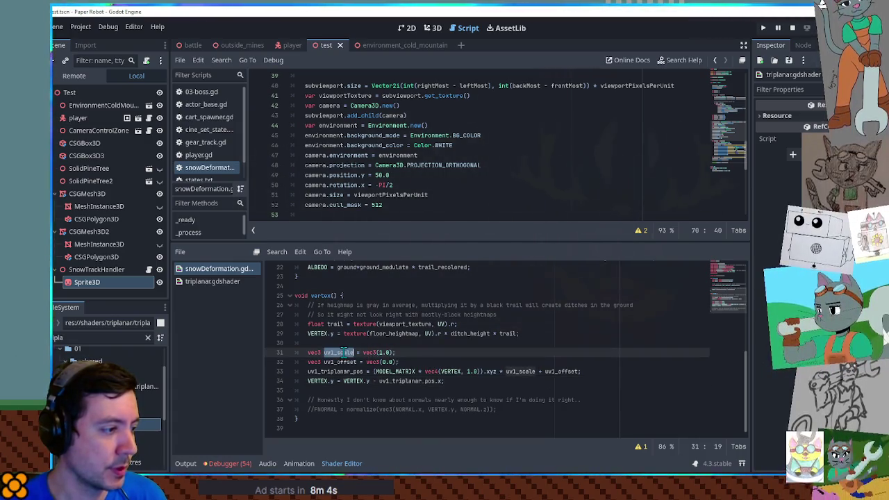
click(426, 362)
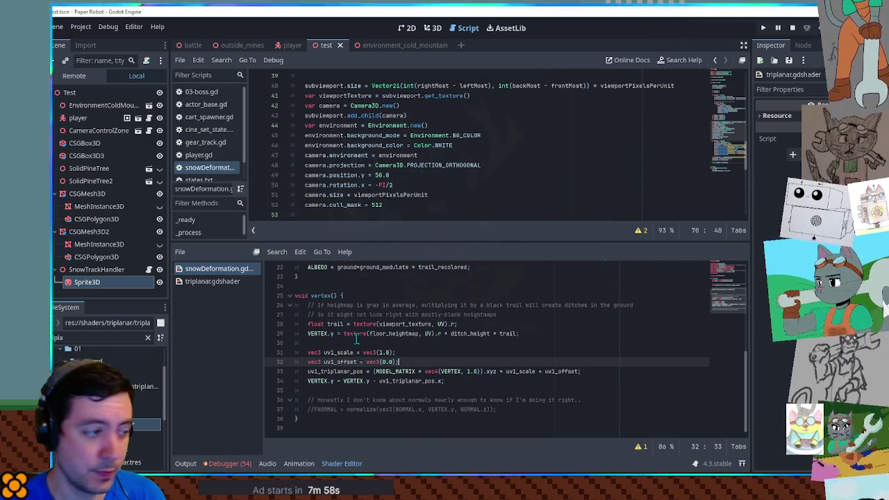
drag(591, 371, 313, 343)
key(ctrl+x)
click(399, 297)
key(ctrl+v)
key(Return)
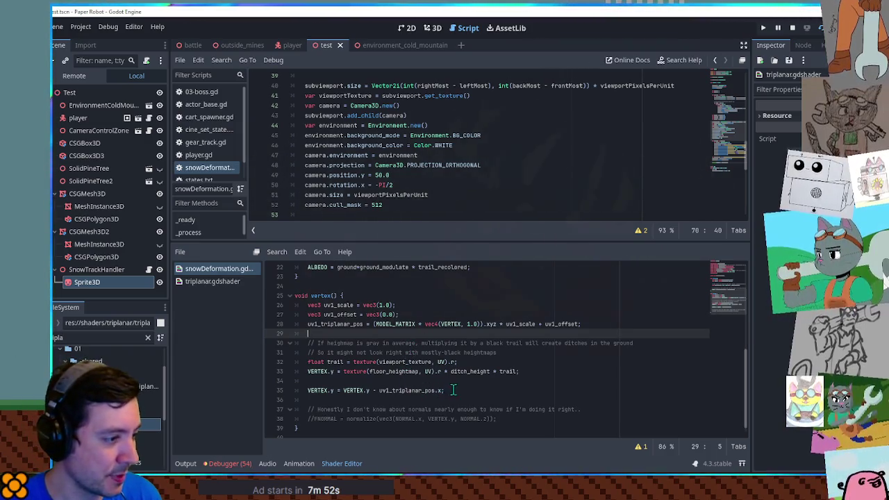
drag(453, 391, 456, 381)
key(BackSpace)
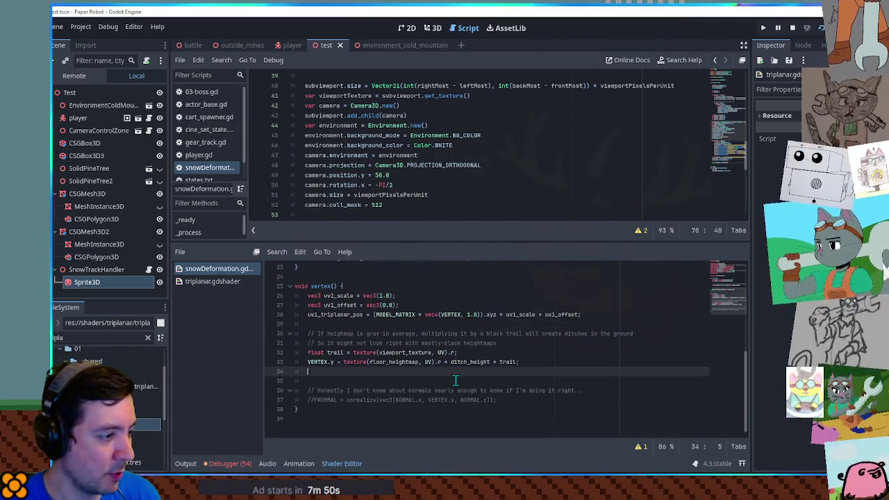
key(BackSpace)
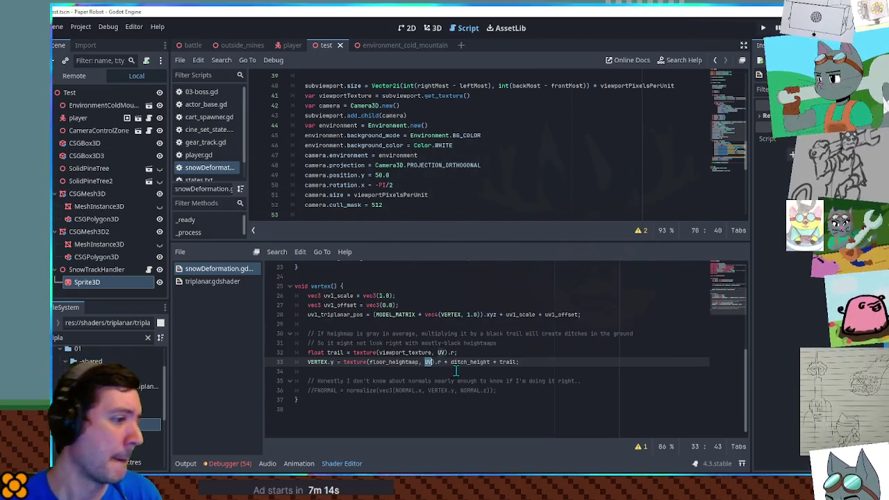
Step: Insert empty lines after the ditch_height uniform on line 9, above group_uniforms
click(462, 371)
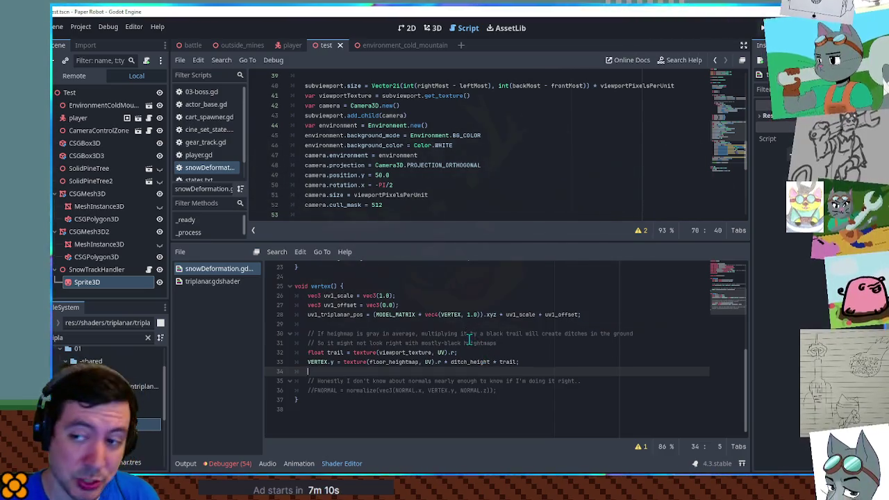
scroll(471, 338, up, 7)
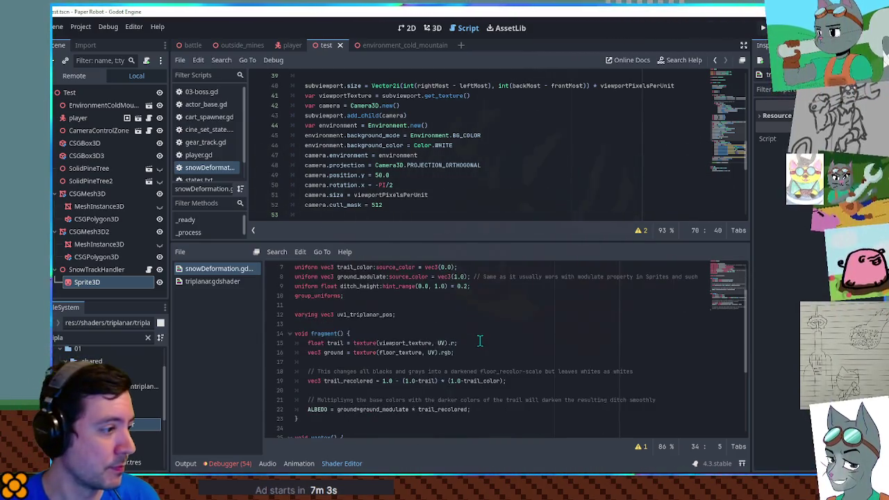
click(485, 344)
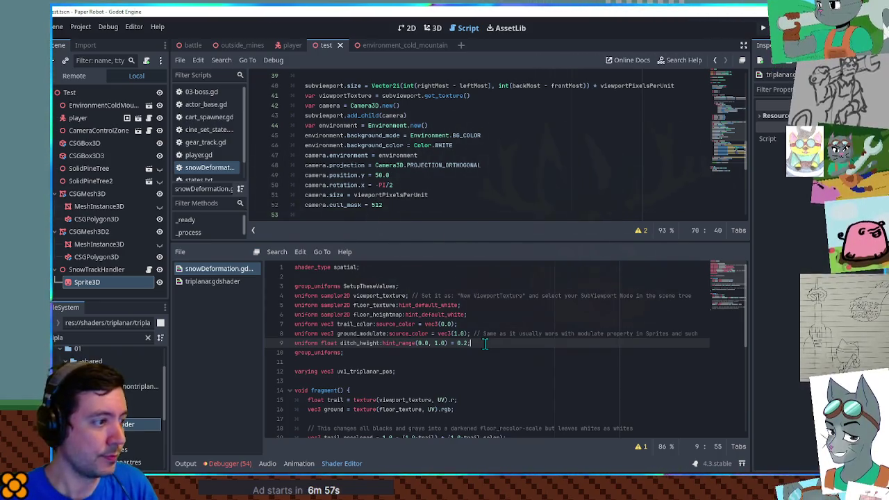
double_click(306, 296)
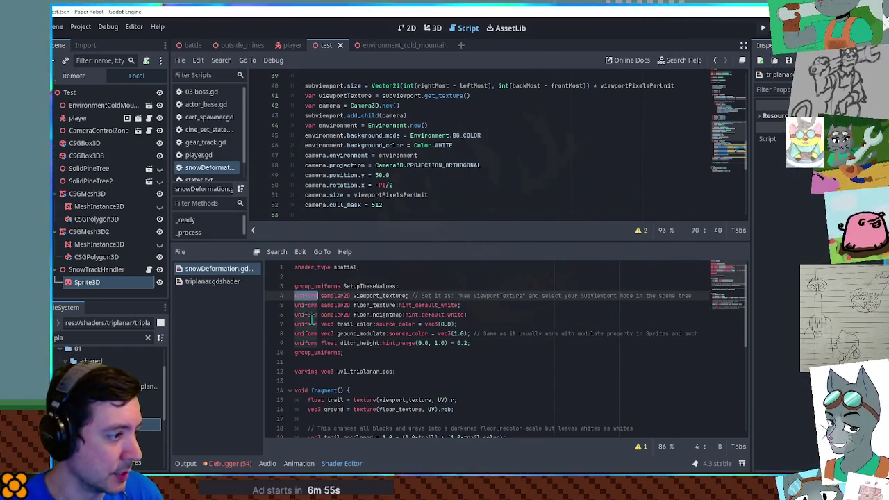
click(504, 345)
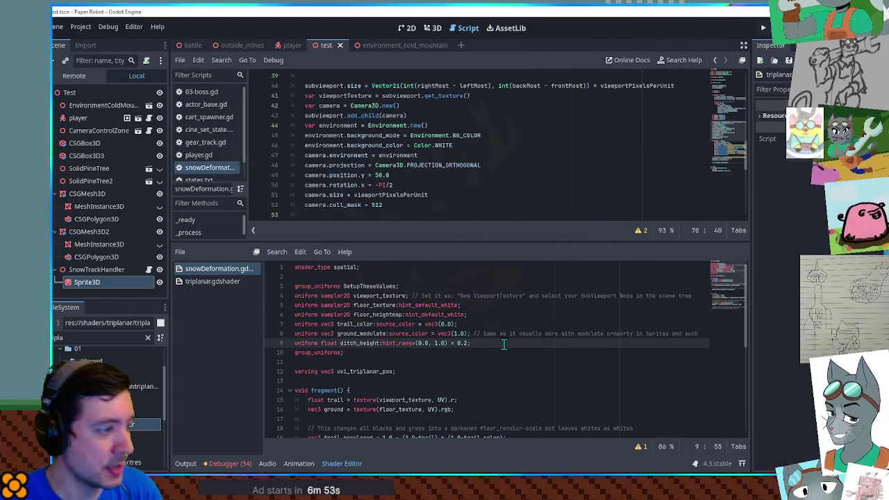
key(Return)
key(Return)
key(Return)
key(Up)
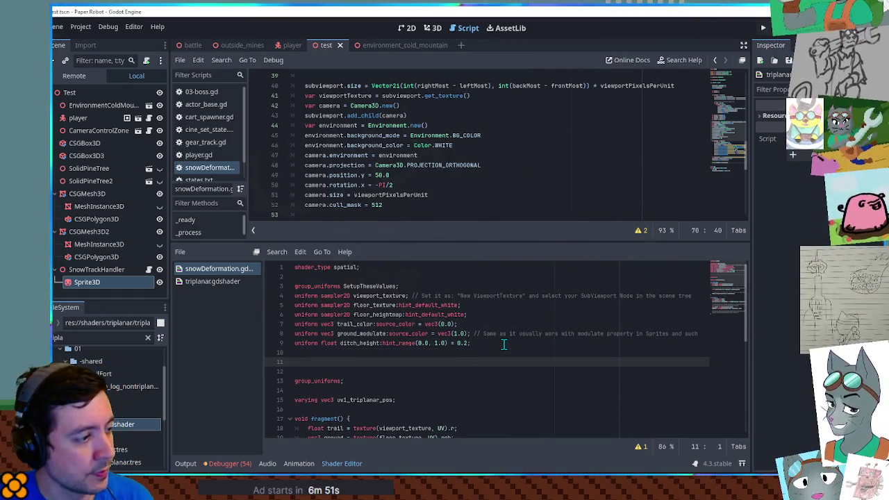
Step: Declare 'uniform vec3 minCorner;' and a duplicated 'maxCorner' uniform in the shader
text(uniform vec3 minCorner;)
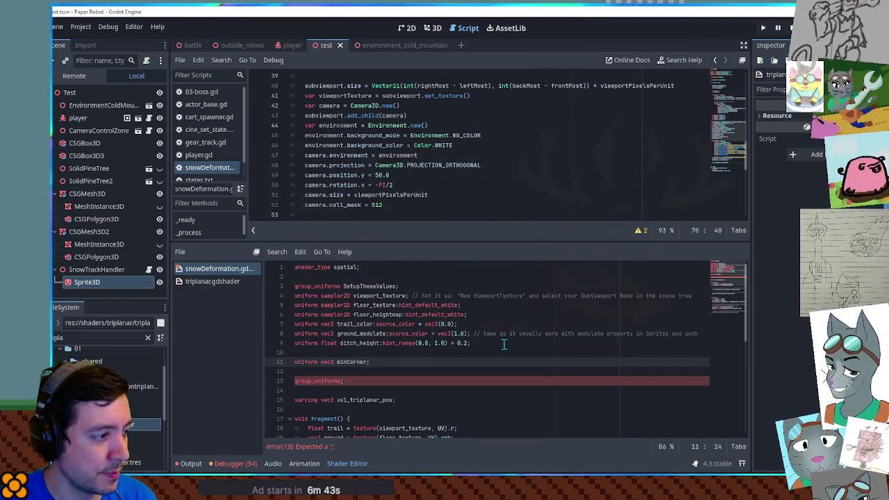
key(ctrl+shift+d)
key(BackSpace)
key(BackSpace)
key(Delete)
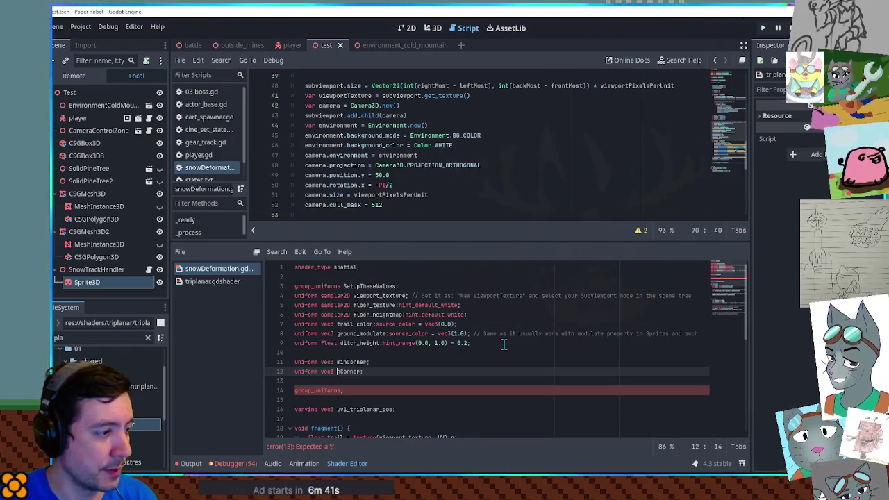
text(max)
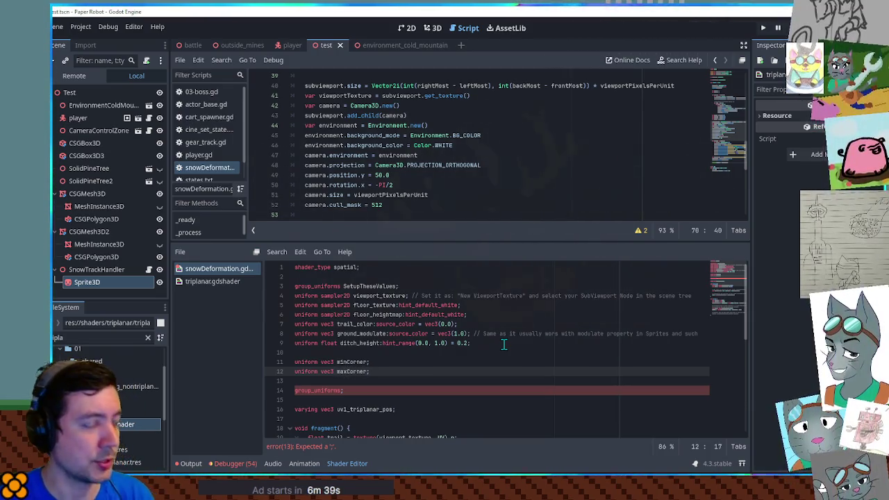
click(504, 361)
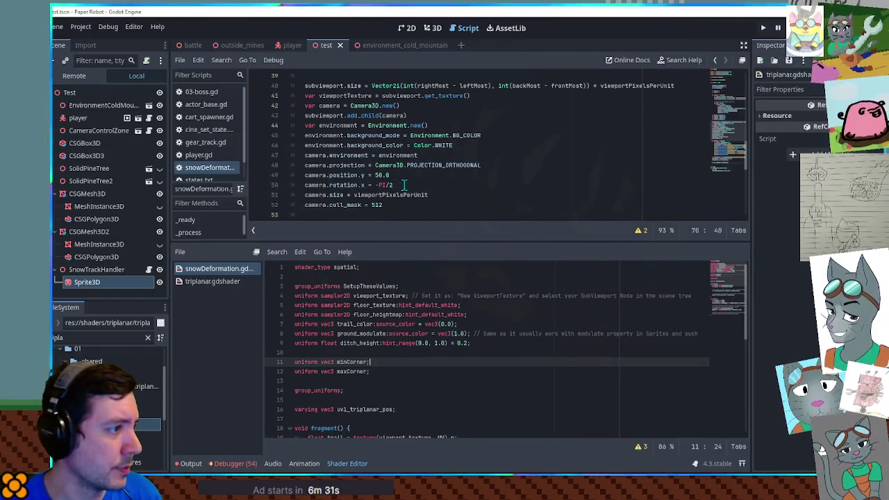
Step: Duplicate the script's floor_heightmap parameter line, rename it to minCorner and remove its texture load
drag(432, 241, 450, 303)
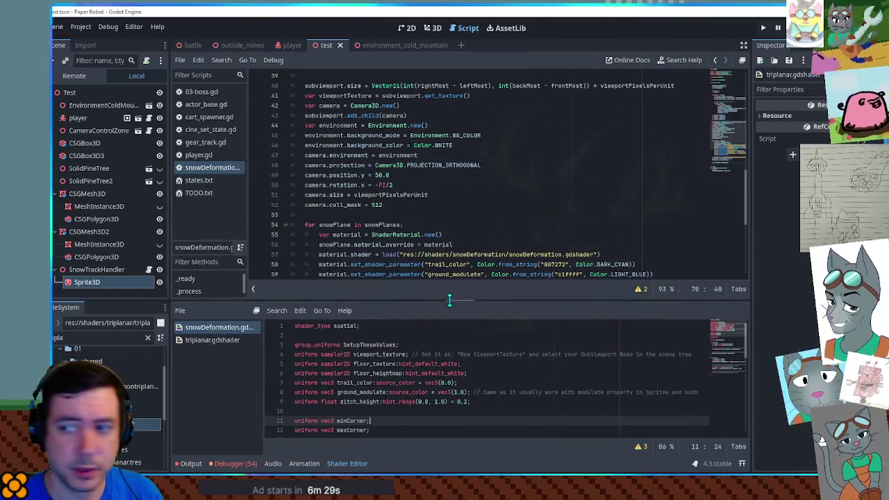
scroll(488, 380, down, 2)
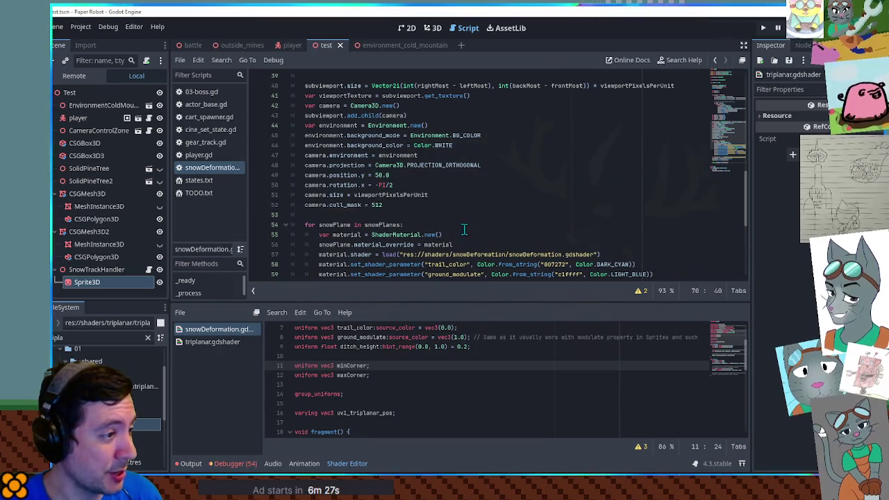
scroll(465, 226, down, 5)
scroll(470, 226, up, 2)
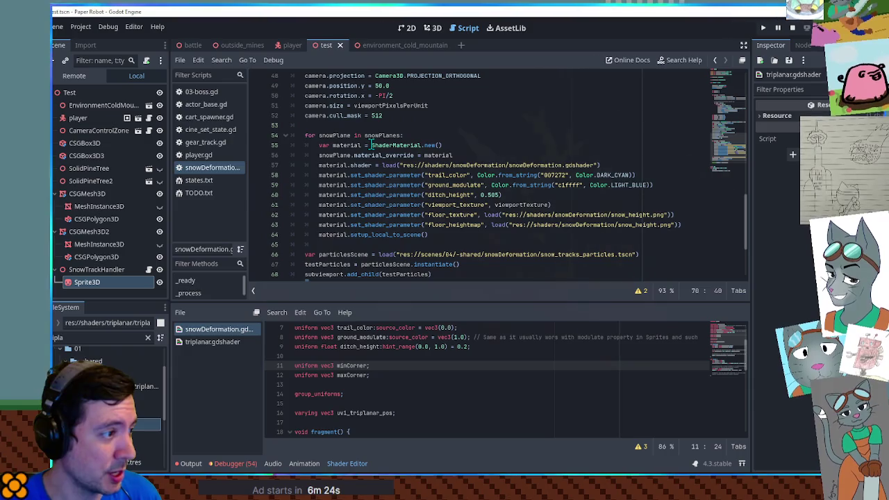
click(690, 225)
key(ctrl+shift+d)
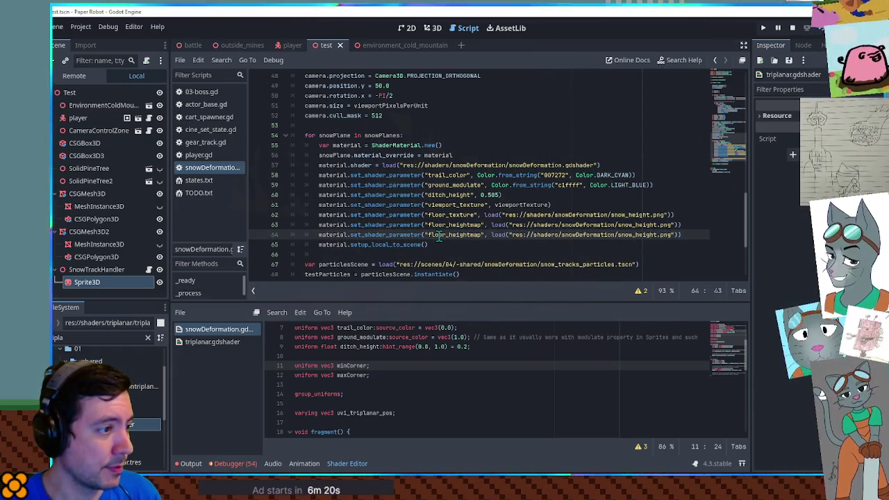
double_click(455, 235)
double_click(345, 366)
key(ctrl+c)
double_click(454, 235)
key(ctrl+v)
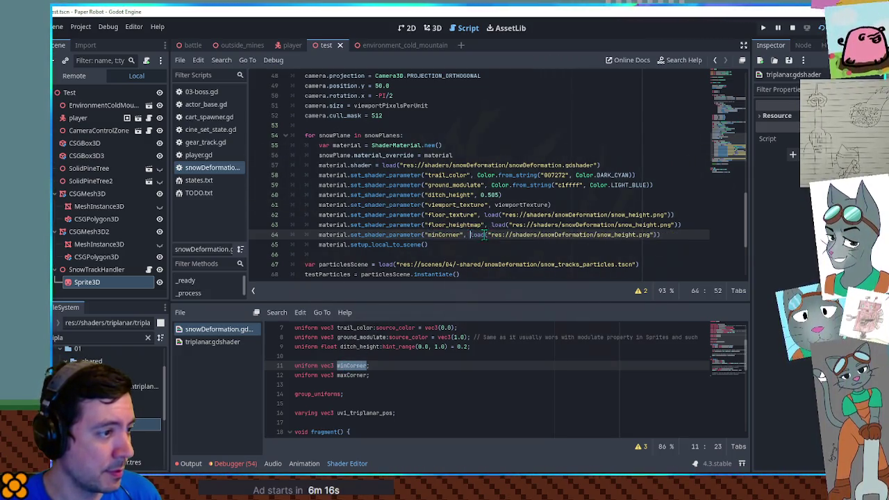
drag(471, 235, 656, 236)
key(BackSpace)
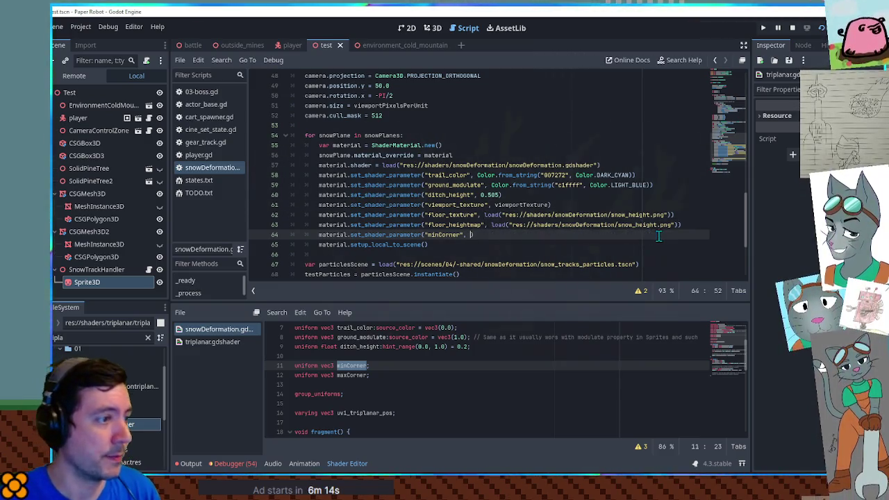
Step: Pass Vector3(leftMost, 0, frontMost) as the minCorner shader parameter value
text(Vector3()
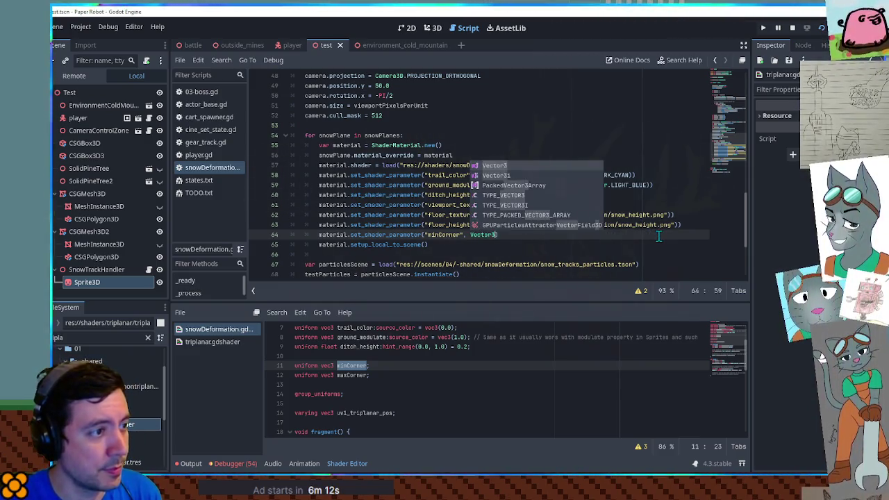
scroll(552, 222, up, 6)
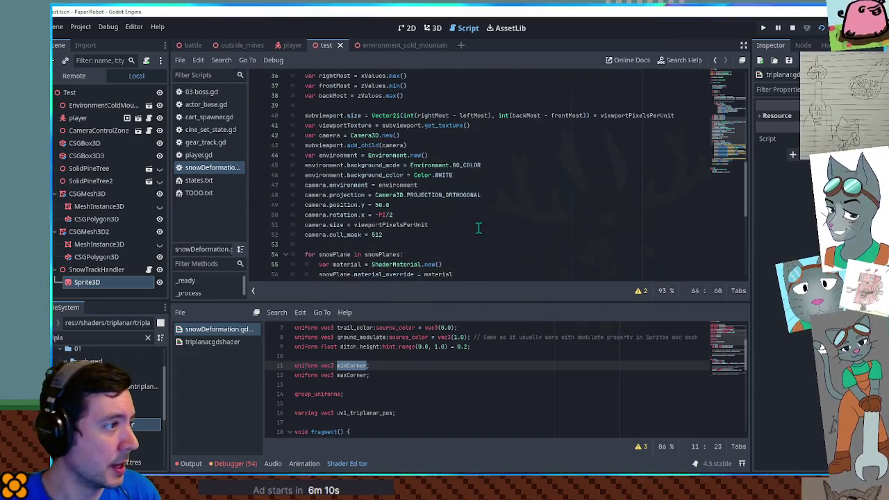
click(333, 127)
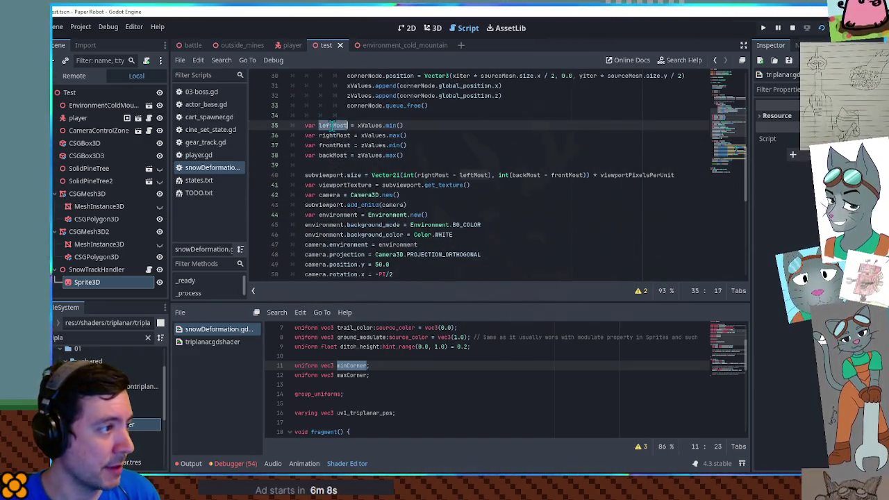
scroll(427, 182, down, 5)
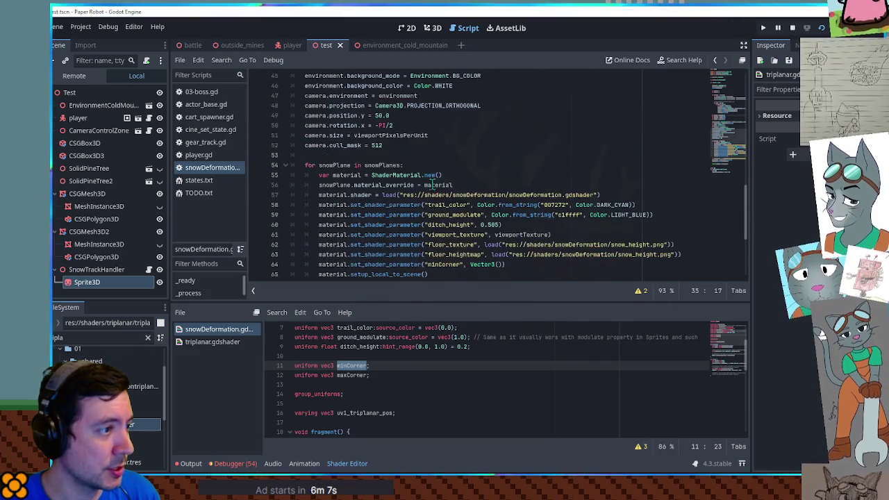
click(501, 265)
key(ctrl+v)
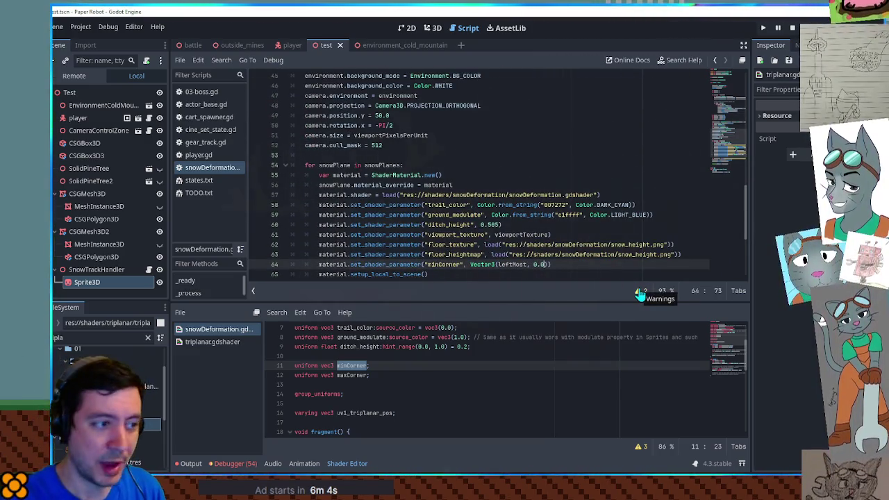
text(,)
scroll(359, 175, up, 6)
click(359, 175)
scroll(553, 219, down, 7)
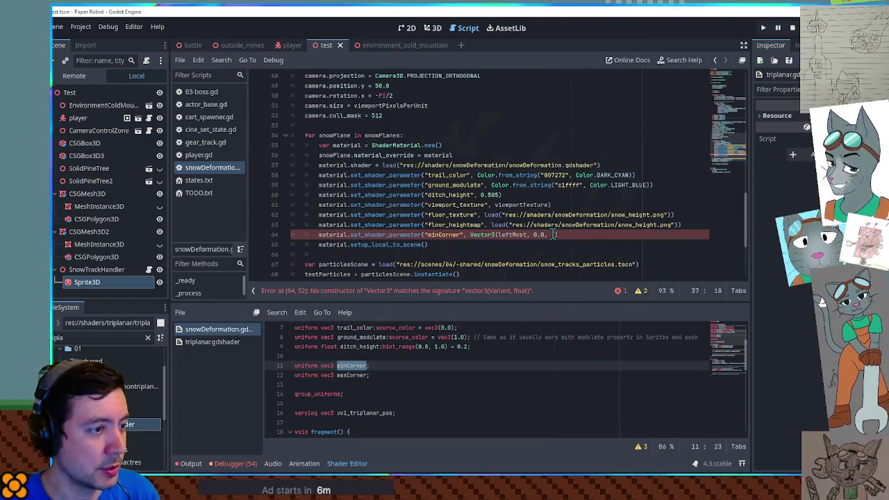
click(554, 235)
key(ctrl+v)
text())
Step: Add a maxCorner parameter line set to Vector3(rightMost, 0, backMost)
key(ctrl+shift+d)
double_click(352, 375)
key(ctrl+c)
double_click(444, 245)
key(ctrl+v)
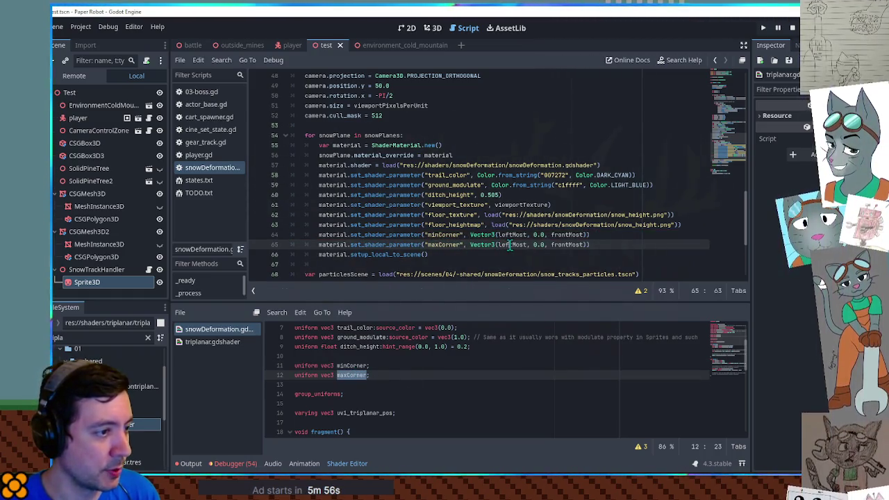
key(BackSpace)
key(BackSpace)
text(ight)
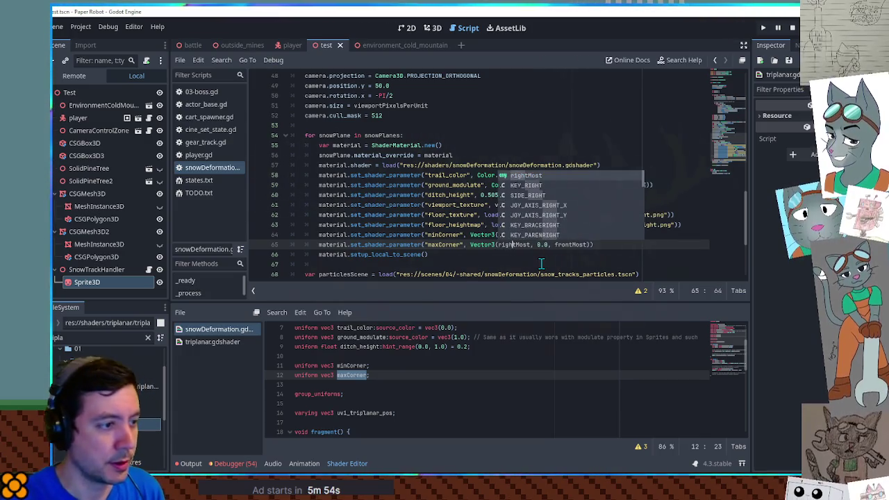
click(554, 244)
key(Delete)
key(Delete)
key(Delete)
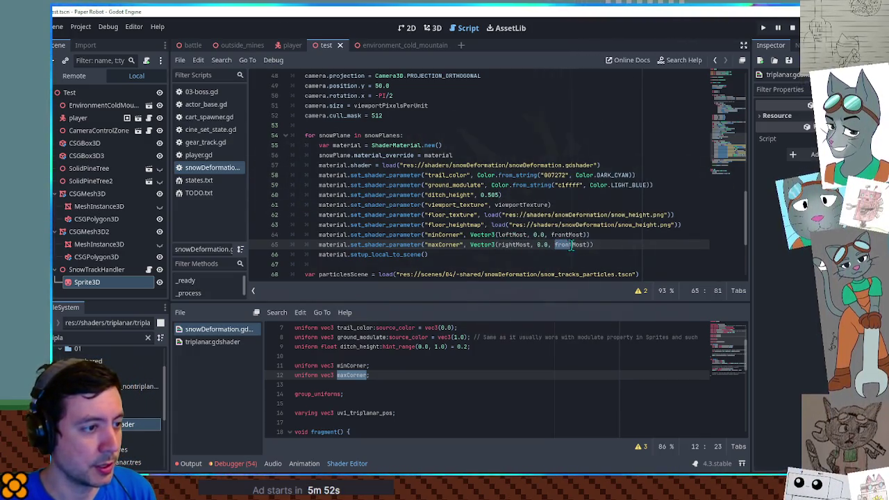
text(back)
click(531, 366)
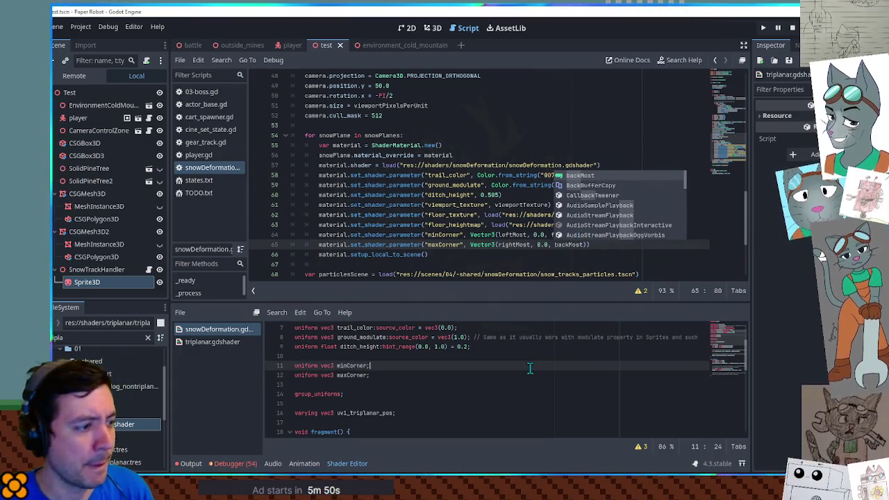
drag(514, 303, 514, 172)
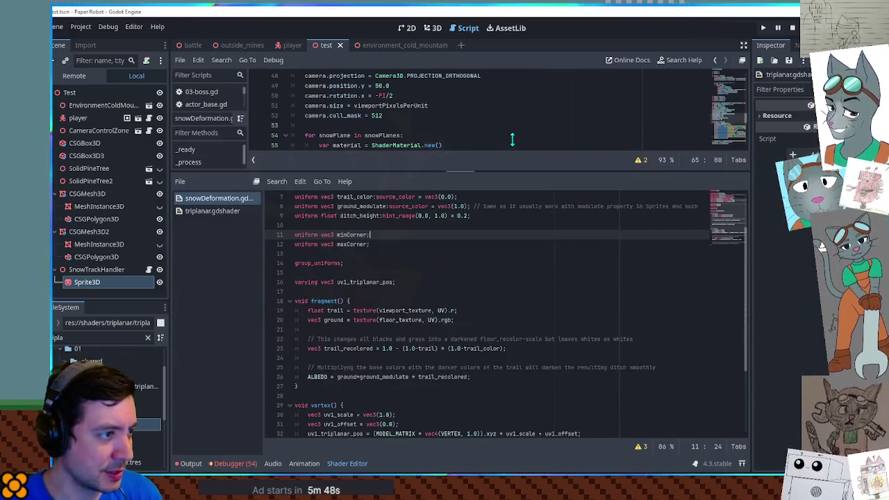
Step: Locate the uv1_triplanar_pos variable and the VERTEX.y height line in vertex()
click(532, 126)
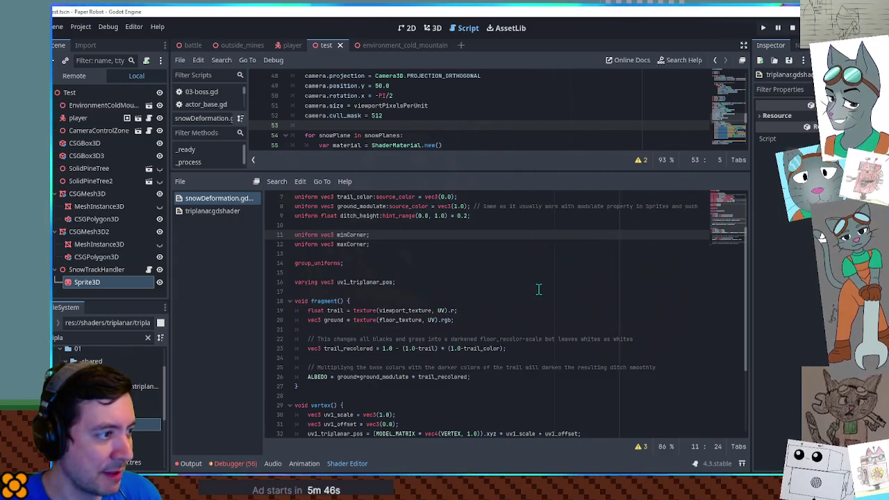
scroll(368, 263, down, 4)
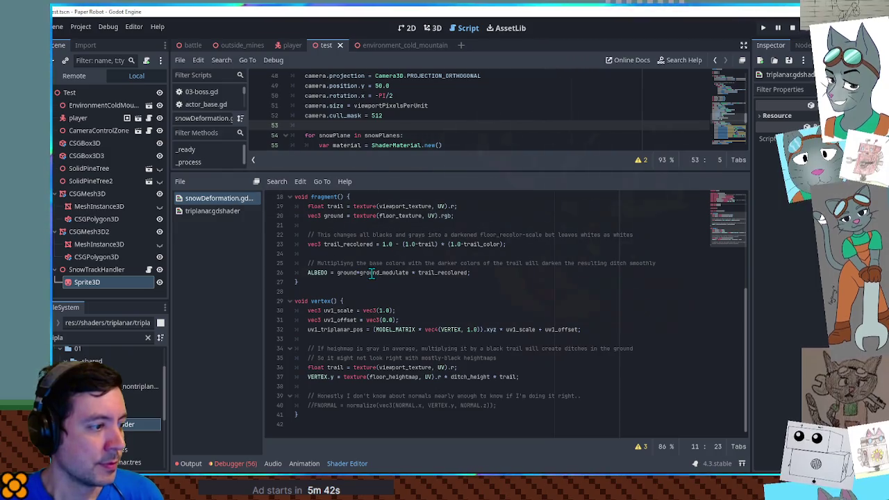
double_click(346, 330)
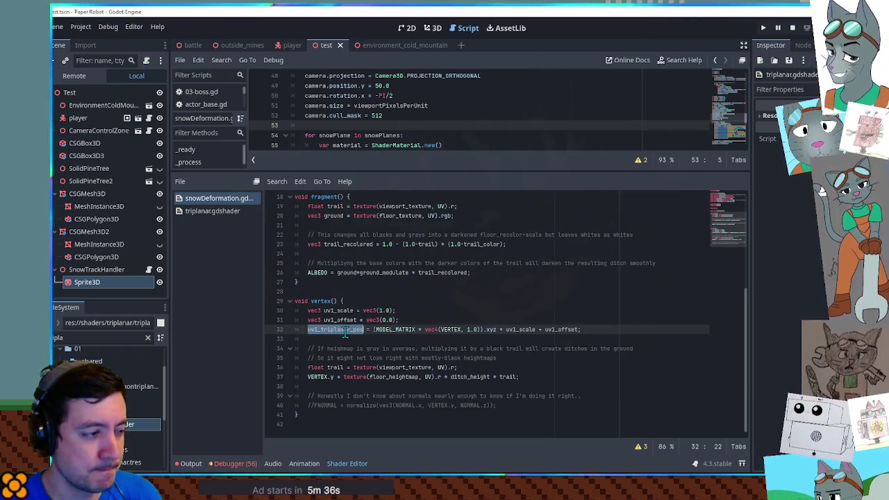
scroll(344, 331, up, 5)
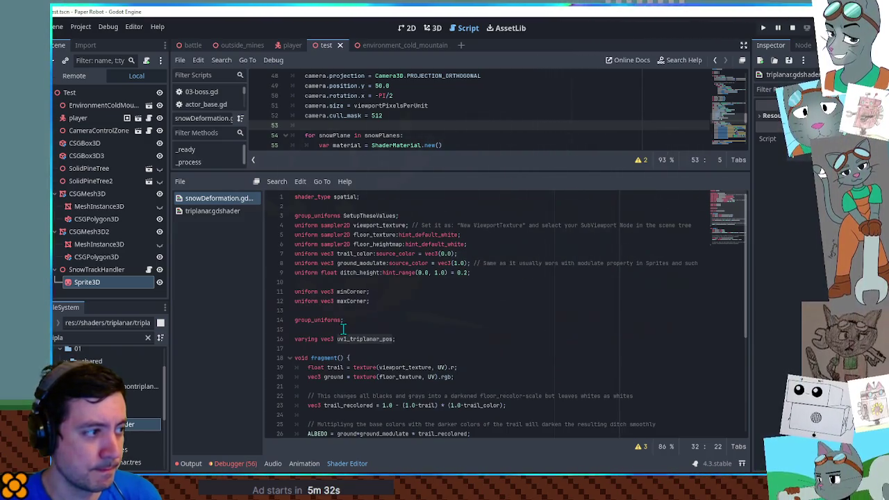
scroll(343, 329, down, 5)
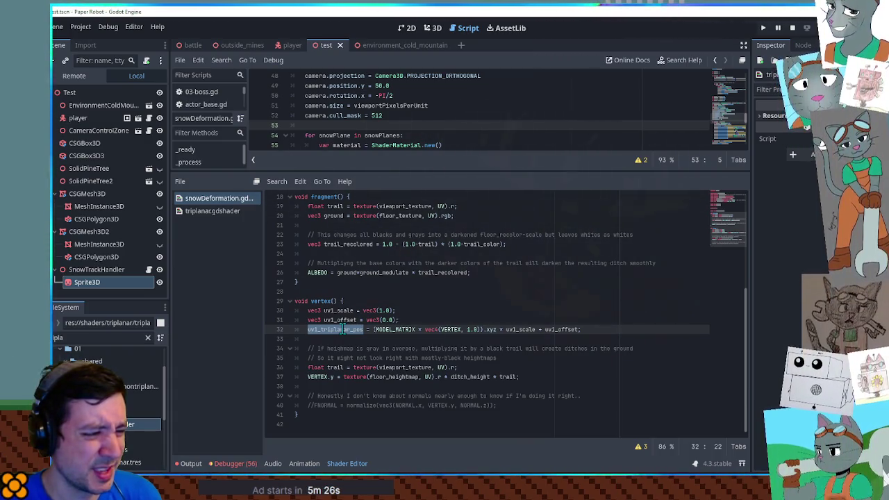
drag(308, 378, 342, 378)
click(336, 395)
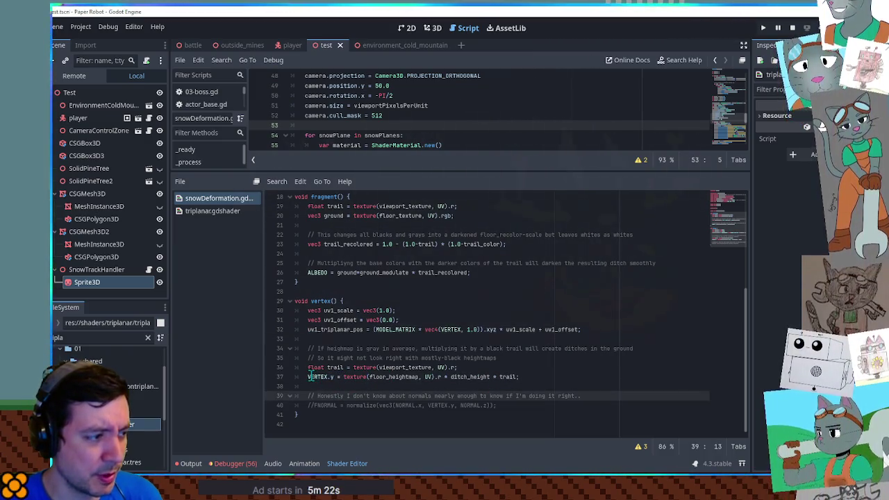
click(316, 386)
double_click(321, 330)
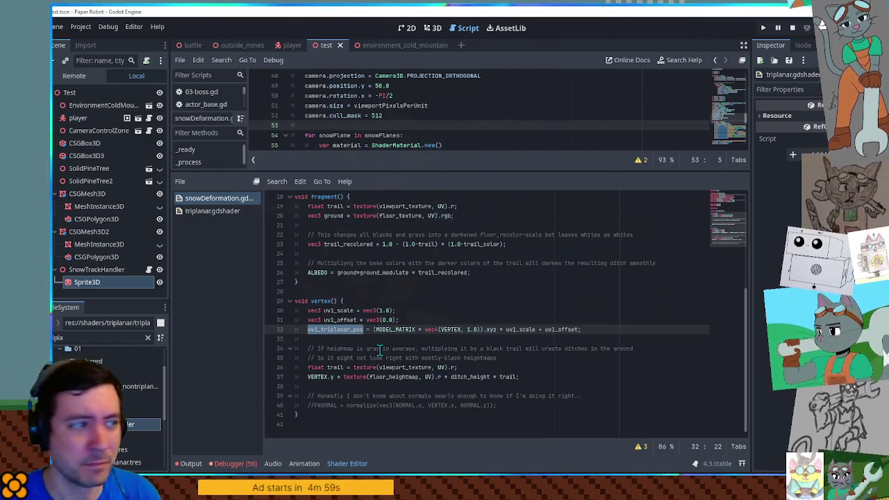
click(452, 319)
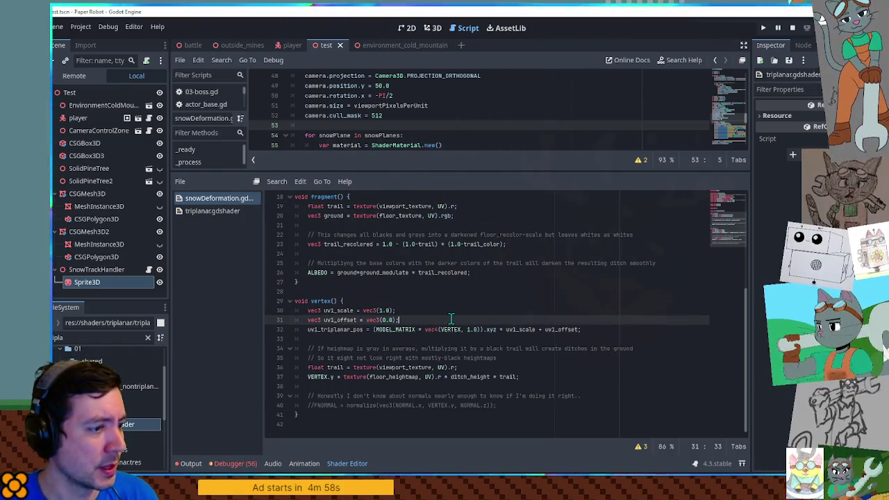
Step: Add 'VERTEX.y = VERTEX.y + uv1_triplanar_pos.y;' on line 38 and run the game with F6
click(532, 378)
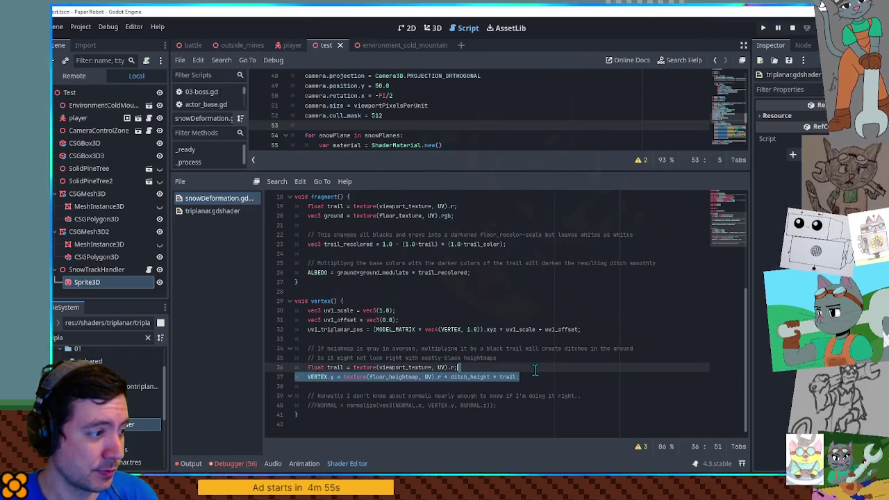
drag(308, 378, 332, 377)
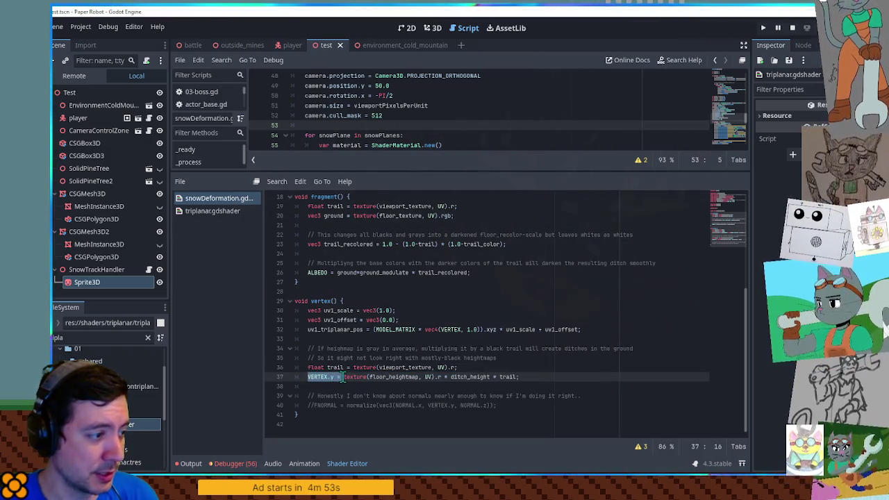
click(341, 386)
text(VERTEX.y = VERTEX.y  + )
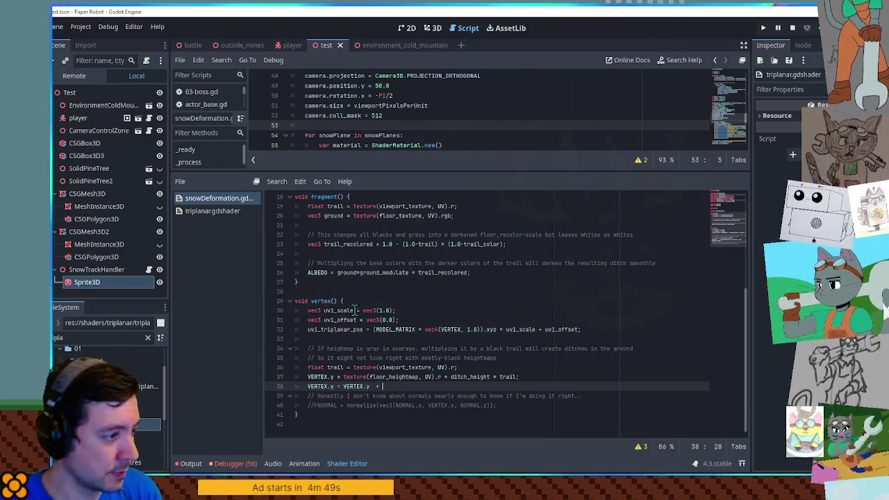
text(uv1_triplanar_pos)
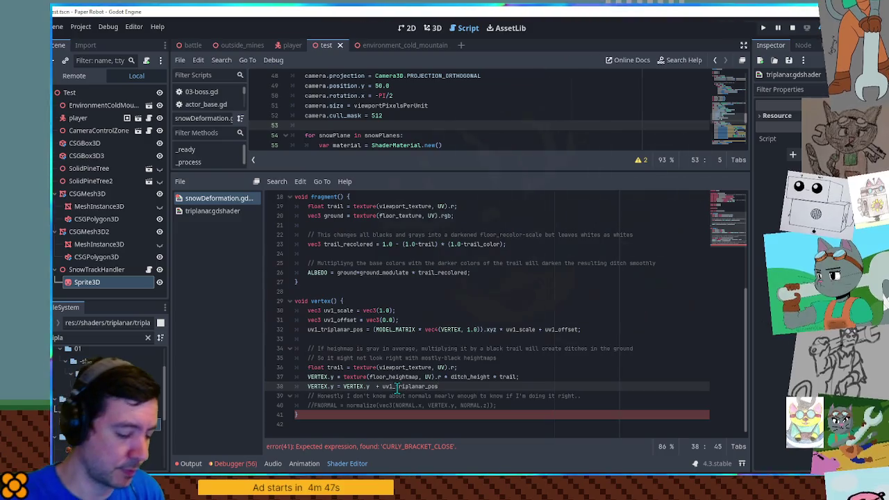
text(.y;)
click(576, 321)
key(F6)
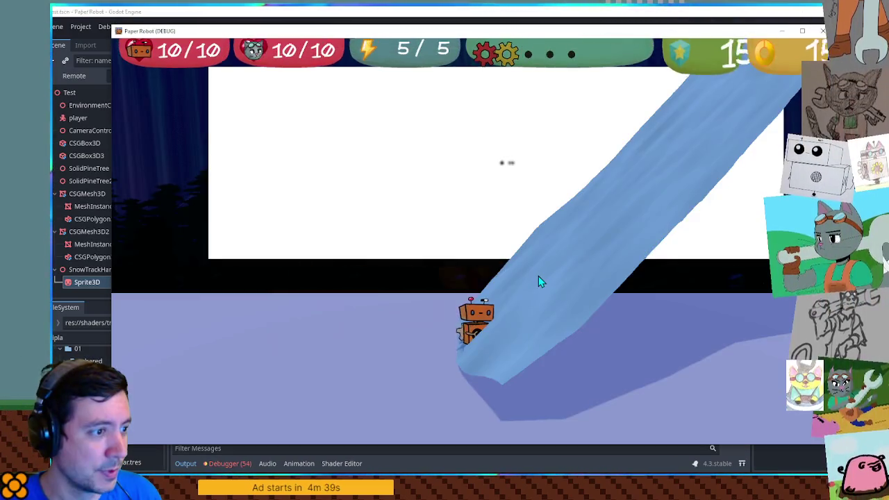
Step: Minimize the editor to watch the game, then bring Godot back and maximize it
click(586, 12)
click(708, 12)
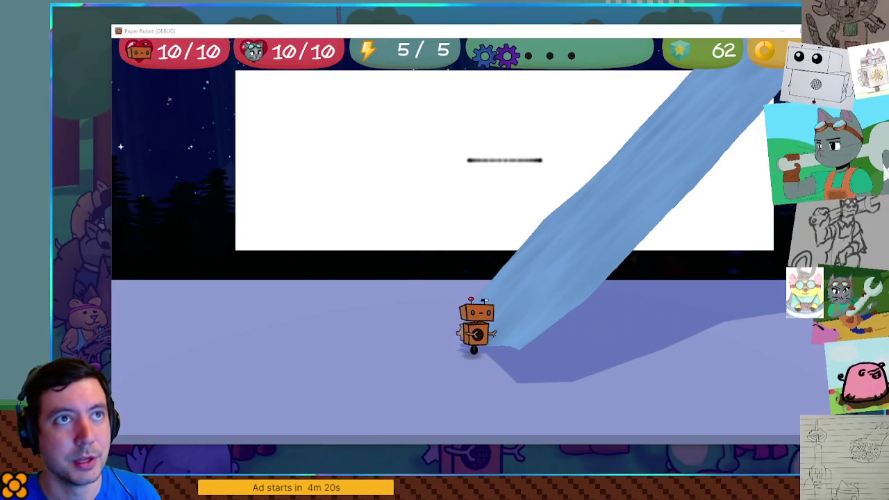
key(alt+Tab)
double_click(524, 120)
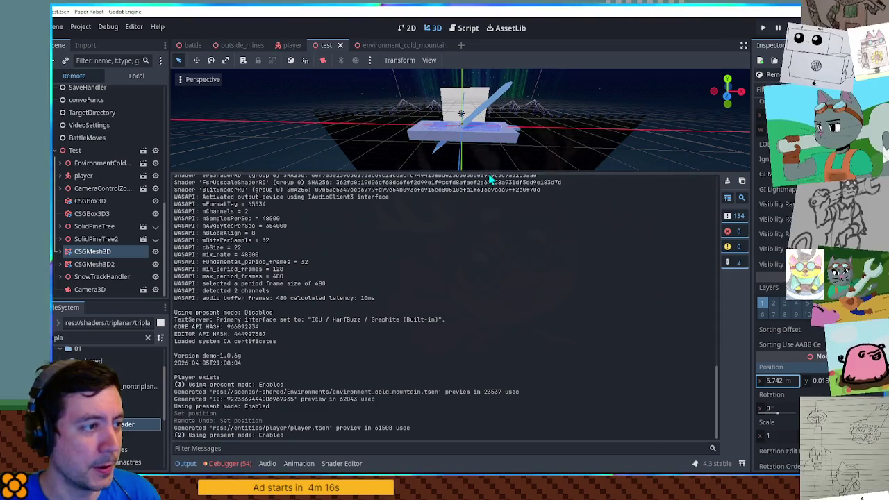
Step: Stop the game with F8, enlarge the 3D view, and select the triplanar offset line in the shader
drag(491, 175, 482, 272)
key(F8)
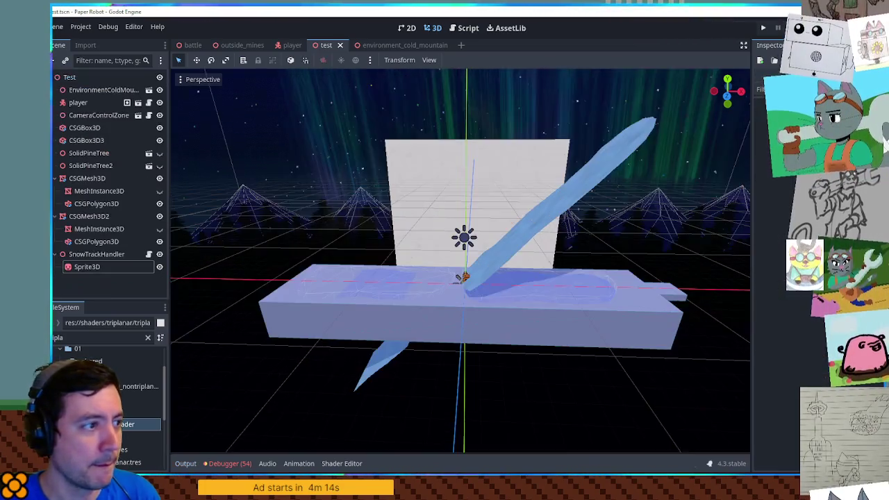
click(329, 464)
scroll(392, 421, down, 3)
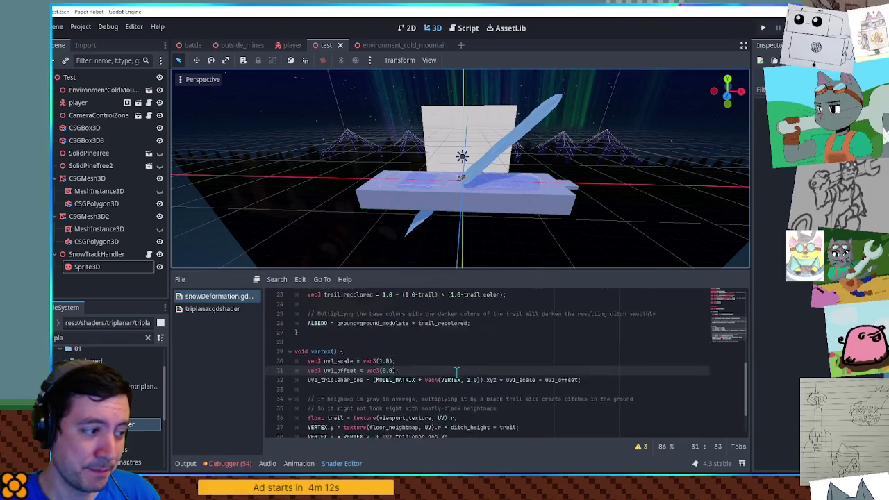
drag(493, 271, 506, 231)
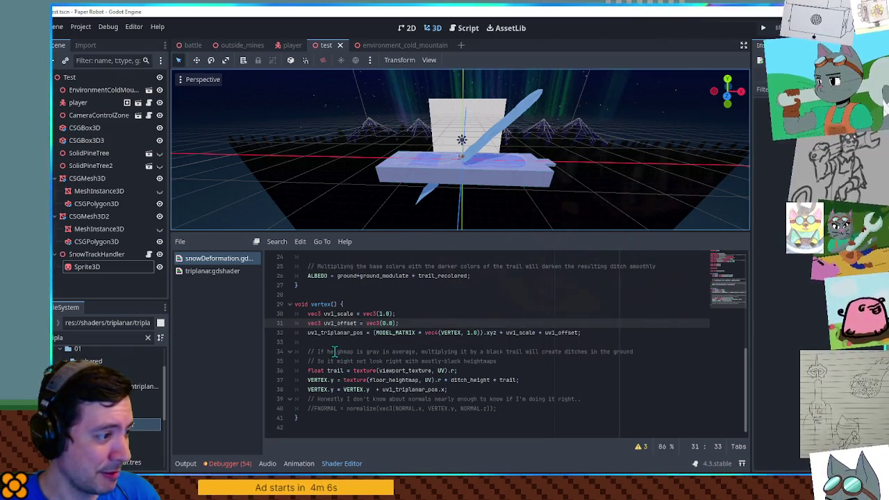
drag(514, 393, 540, 381)
Step: Delete the triplanar height offset line, leaving blank lines in vertex()
key(BackSpace)
key(Return)
key(Return)
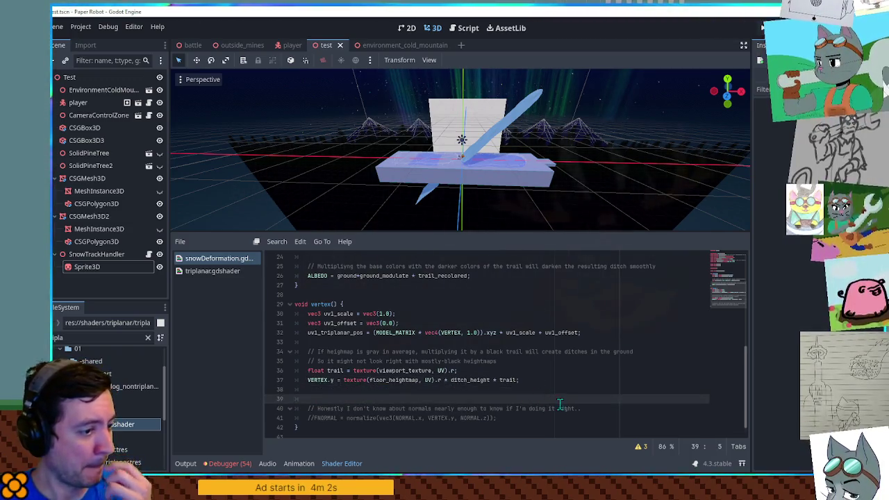
key(Return)
click(600, 418)
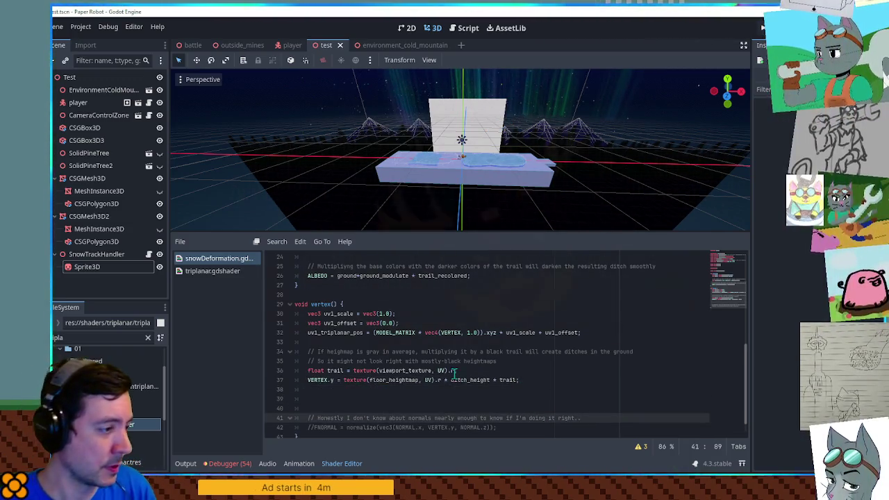
scroll(413, 349, up, 4)
scroll(412, 349, down, 5)
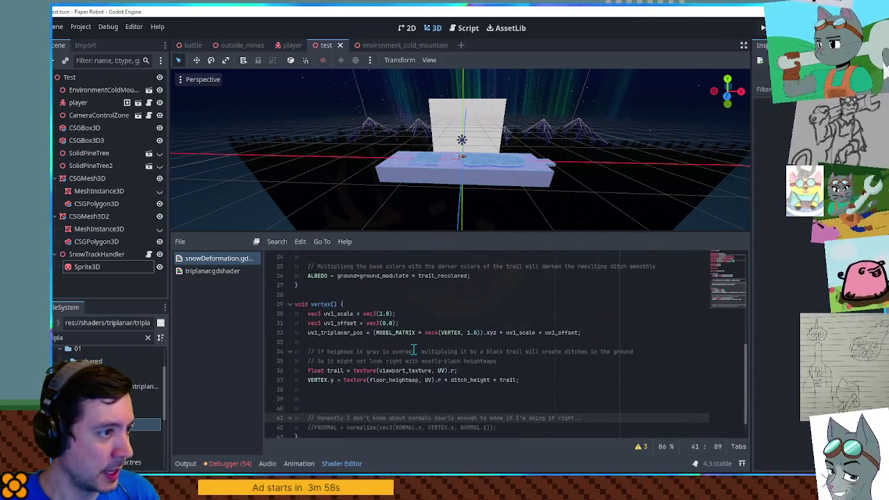
Step: Add 'vec2 uv = UV;' on a new line above the trail lookup
click(400, 364)
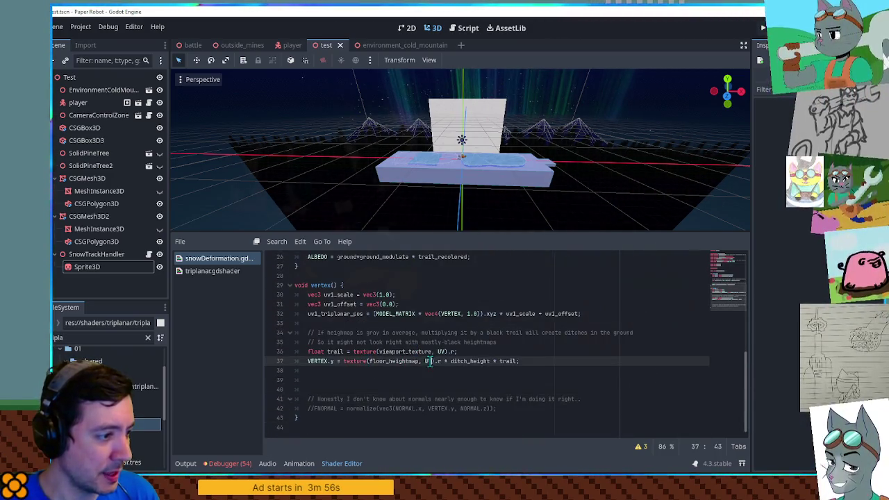
click(440, 352)
double_click(440, 352)
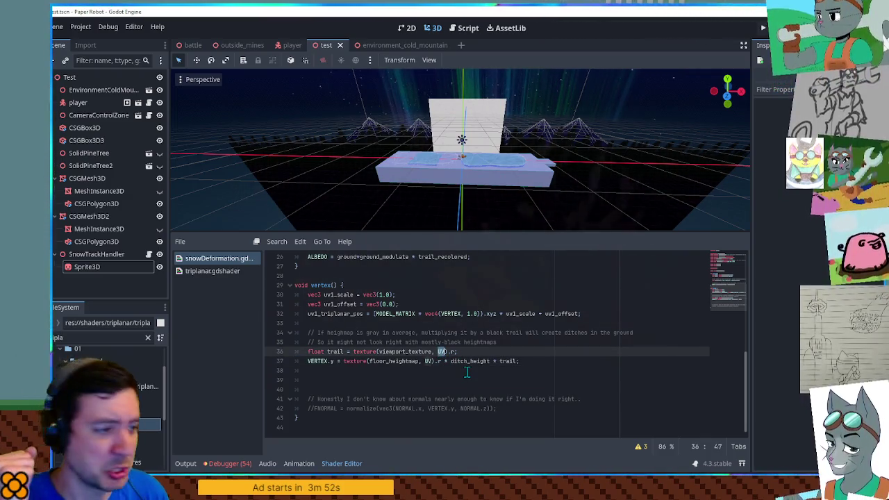
key(ctrl+shift+Return)
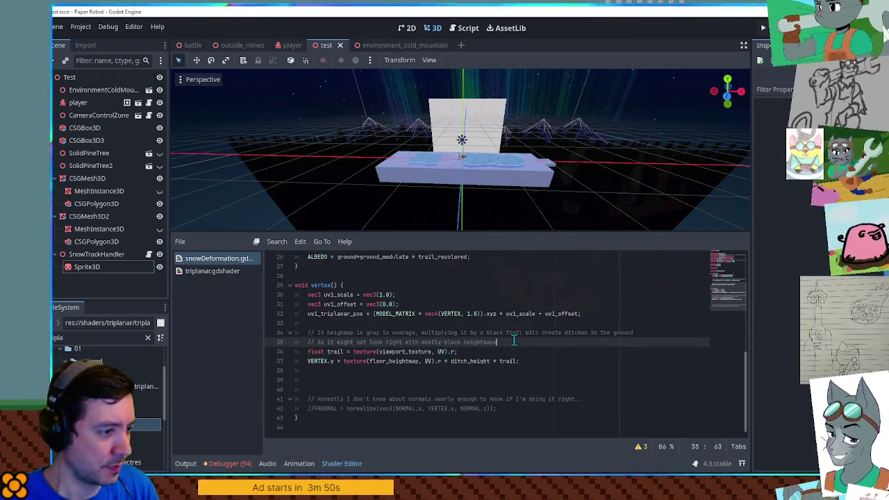
text(var uv)
key(BackSpace)
key(BackSpace)
key(BackSpace)
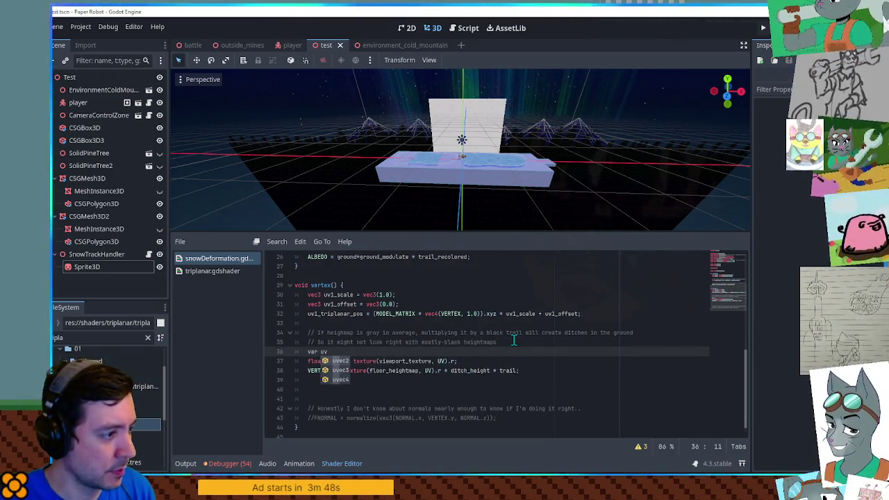
text(vec)
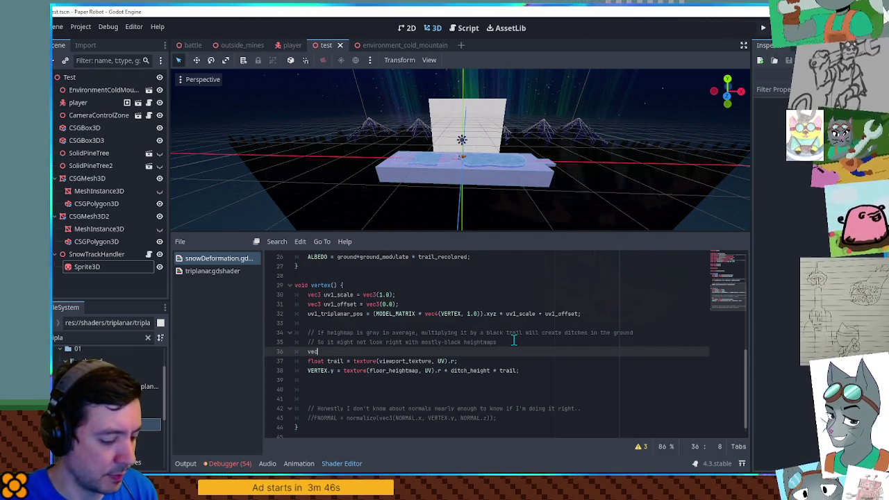
text(2 uv = UV;)
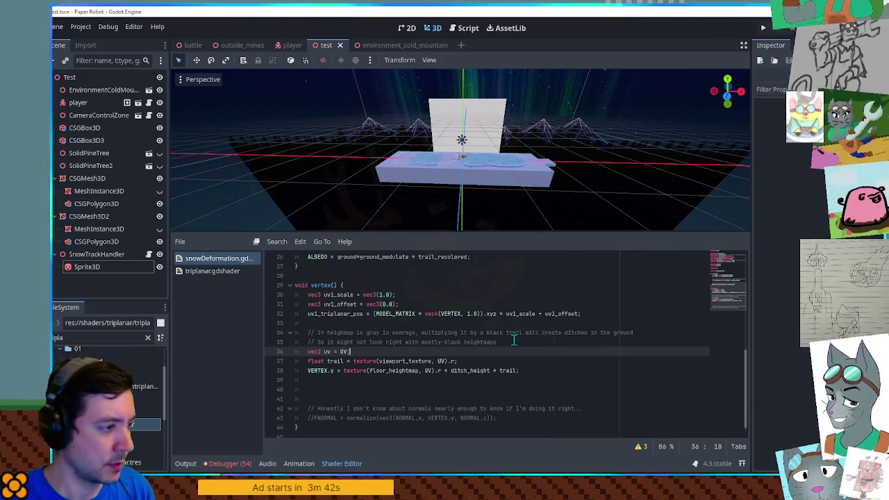
Step: Replace UV with uv in both the trail and heightmap texture() calls
click(328, 351)
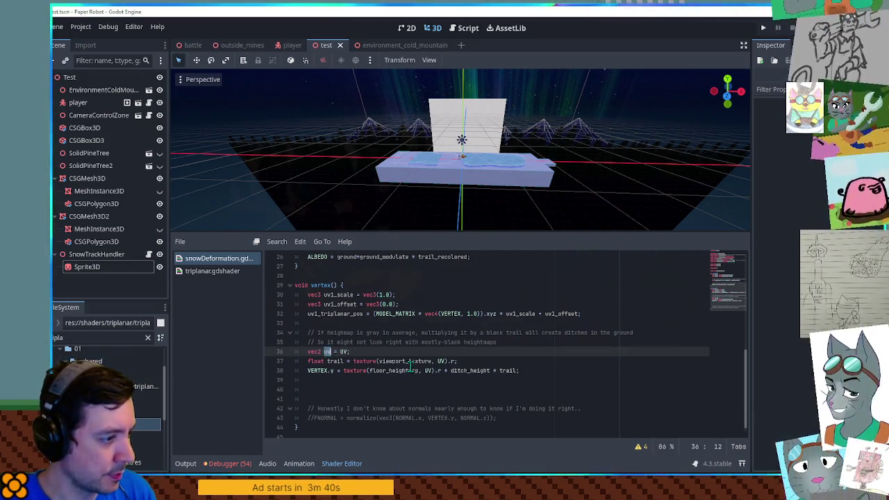
double_click(440, 361)
text(uv)
double_click(428, 370)
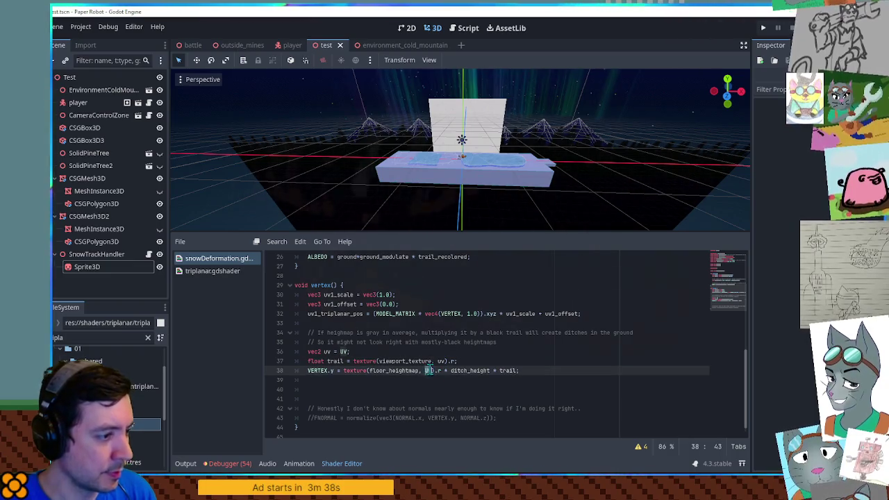
text(uv)
click(500, 352)
click(521, 347)
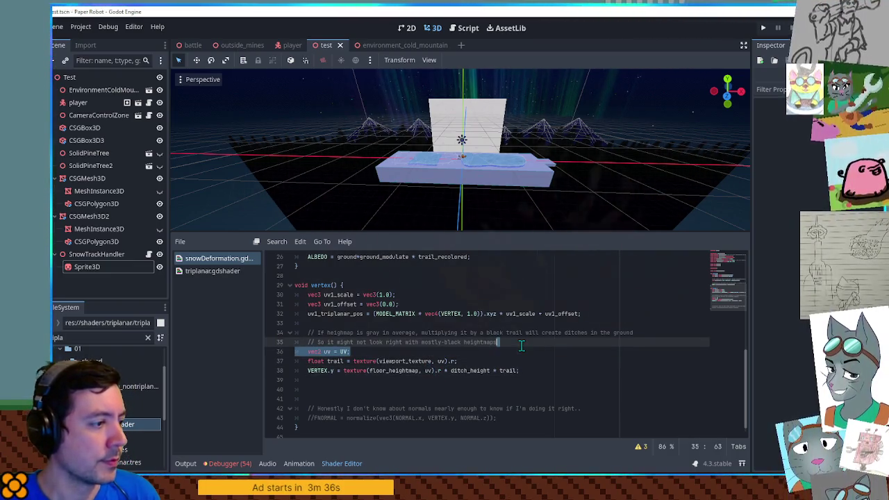
scroll(520, 354, up, 4)
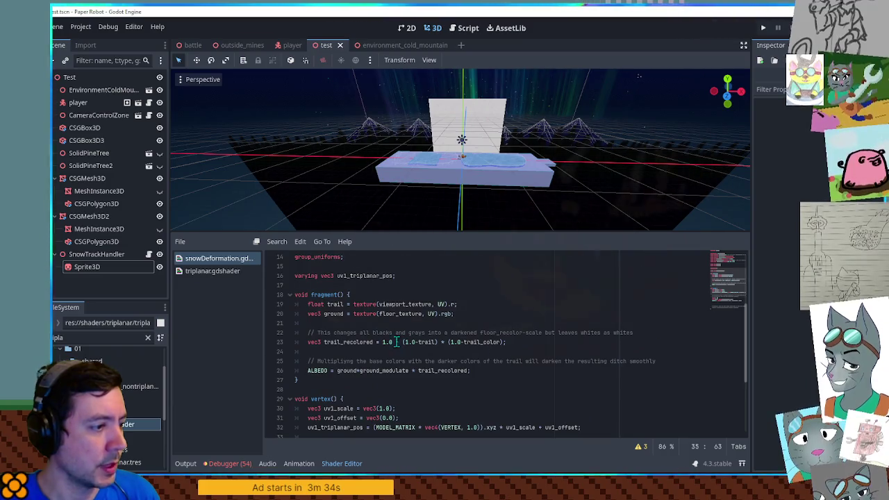
Step: Declare 'vec2 uv = UV;' in fragment() and use uv in the trail and ground texture lookups
click(350, 294)
key(Return)
text(vec2 uv = UV;)
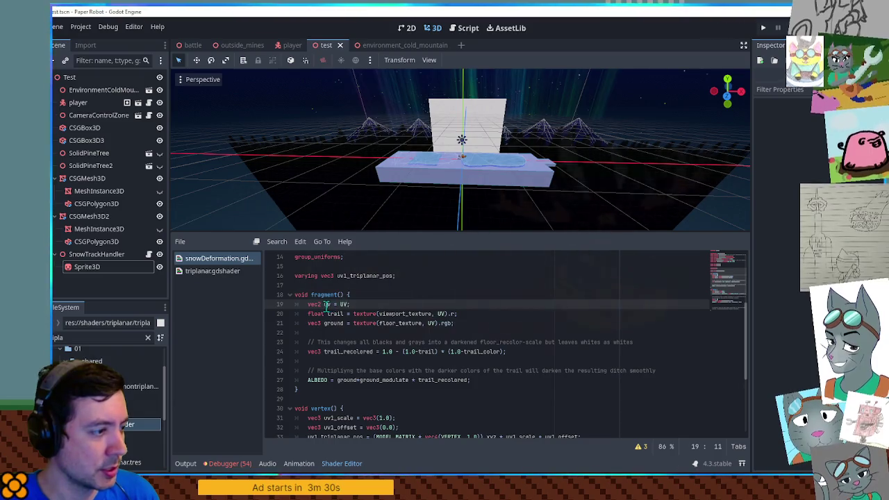
click(440, 313)
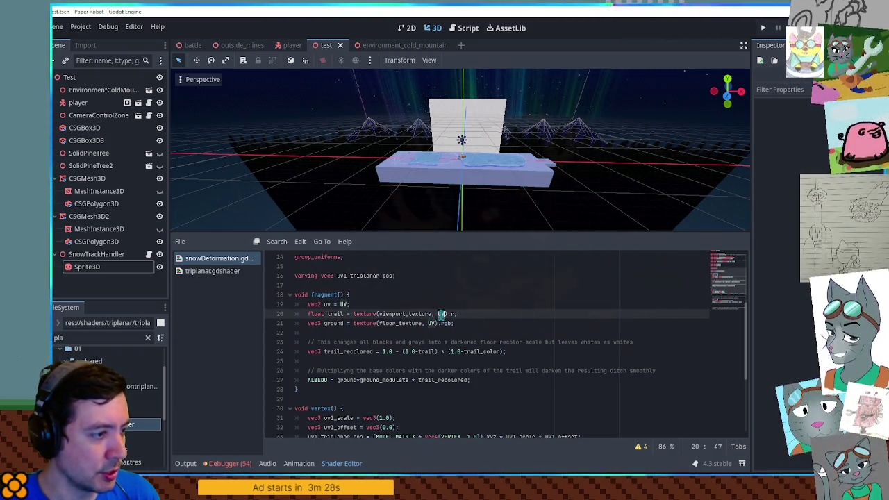
double_click(440, 313)
text(uv)
double_click(432, 323)
text(uv)
Step: Highlight uv1_triplanar_pos and scroll back up to the shader's top
scroll(479, 339, down, 4)
scroll(480, 339, down, 1)
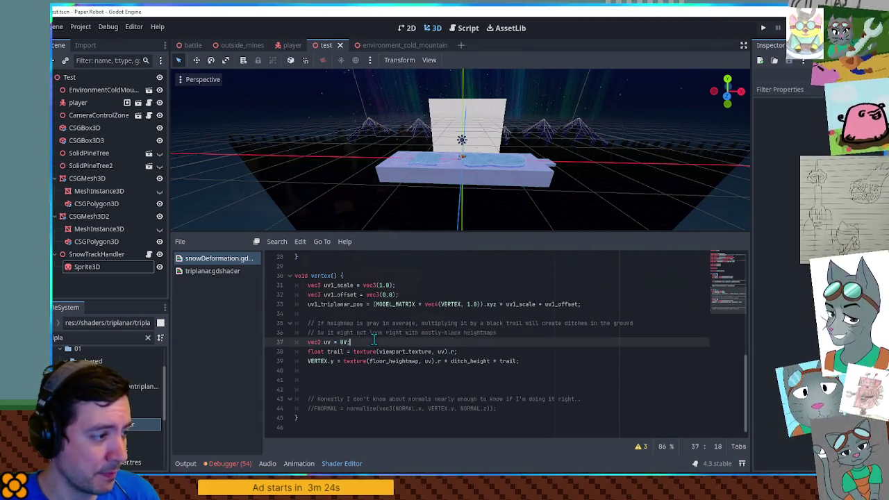
double_click(347, 306)
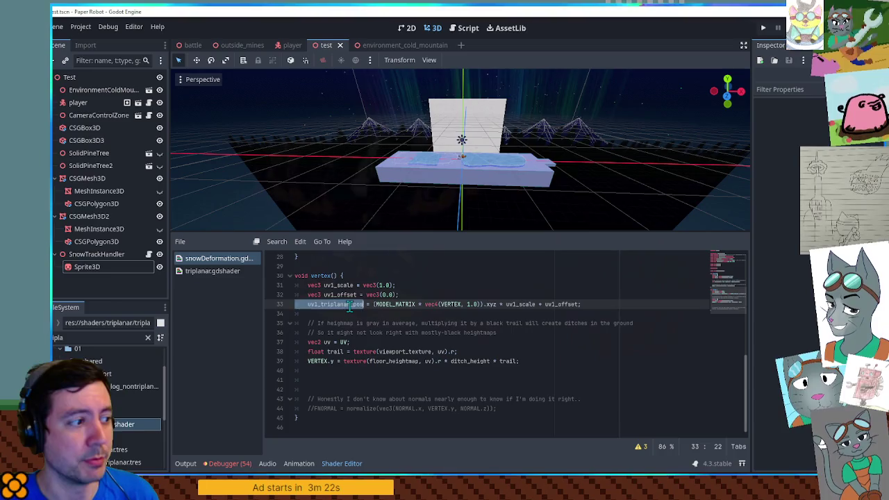
scroll(379, 333, up, 9)
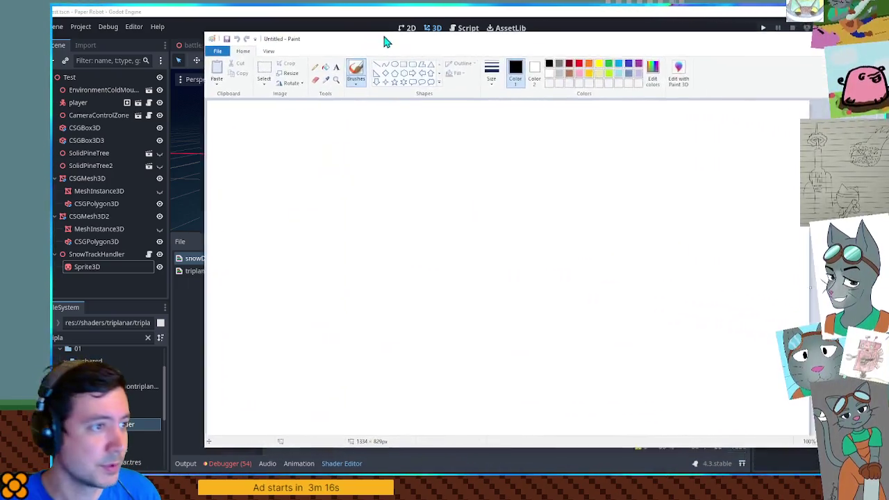
Step: Draw a large ellipse in the canvas centre with a rectangle around it and a small label
click(327, 68)
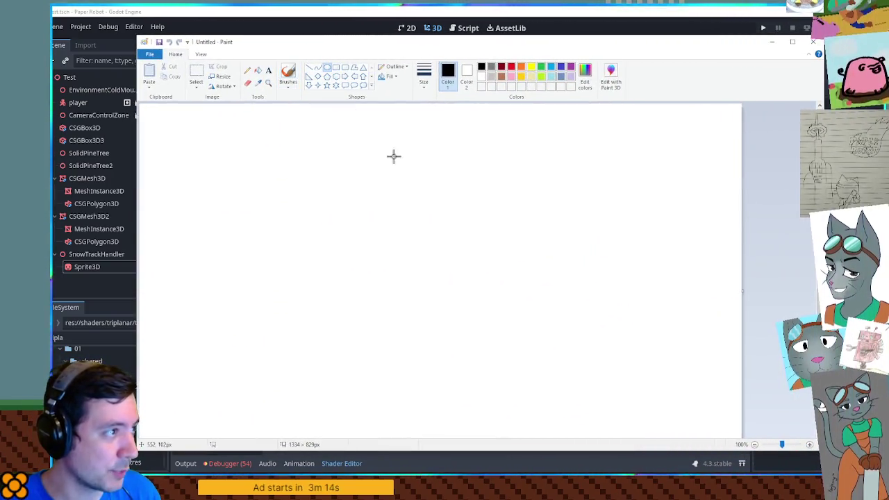
drag(339, 179, 535, 269)
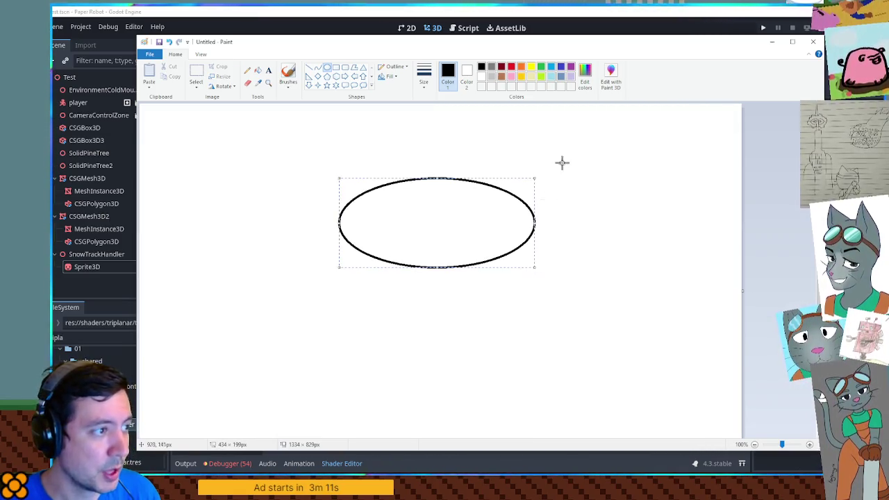
click(568, 156)
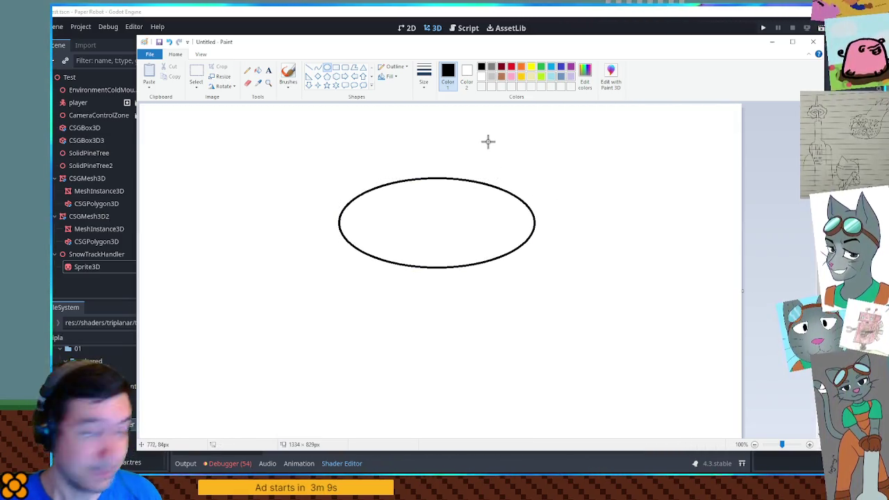
click(336, 67)
mouse_move(335, 179)
mouse_down()
mouse_move(410, 224)
mouse_move(539, 271)
mouse_up()
click(288, 73)
drag(330, 276, 343, 278)
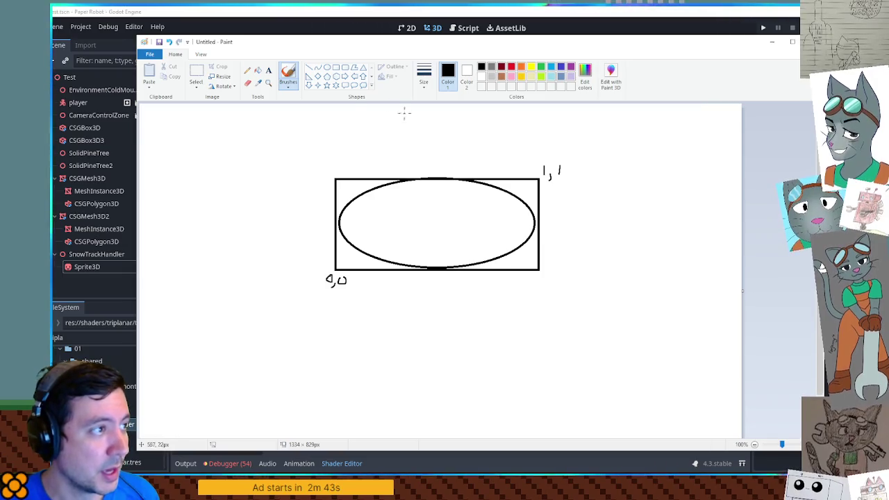
Step: Try a thickest-size stroke inside the ellipse and undo it
click(426, 80)
click(419, 154)
drag(373, 222, 471, 220)
key(ctrl+z)
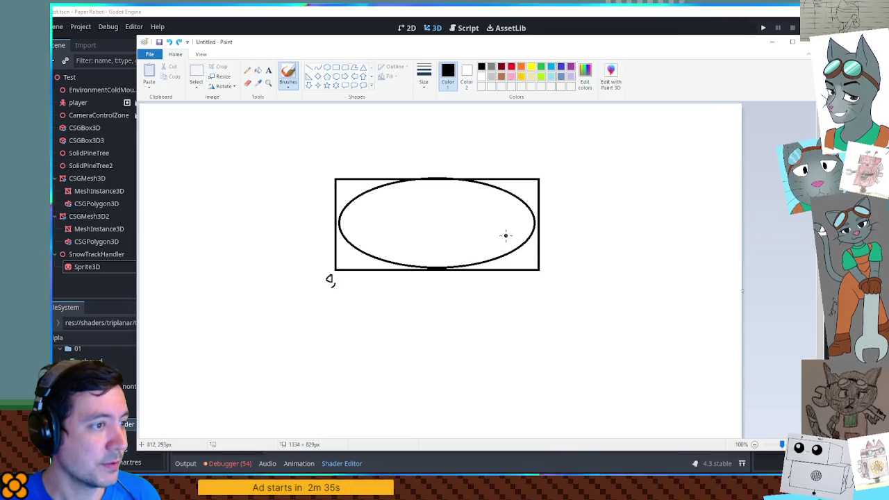
click(387, 159)
Step: Draw smaller ellipses left and right of the big one, enclosed by one rectangle
click(326, 67)
drag(197, 224, 287, 281)
drag(582, 253, 692, 314)
click(387, 106)
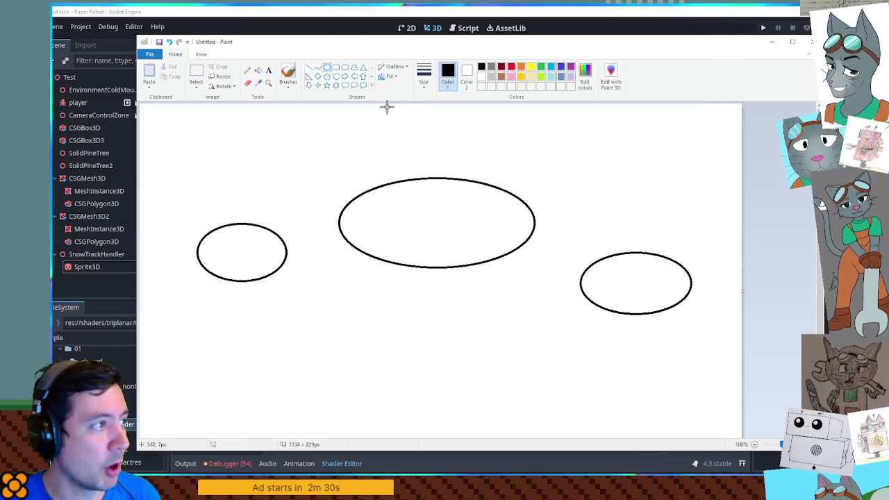
click(336, 68)
mouse_move(195, 181)
mouse_down()
mouse_move(499, 292)
mouse_move(694, 316)
mouse_up()
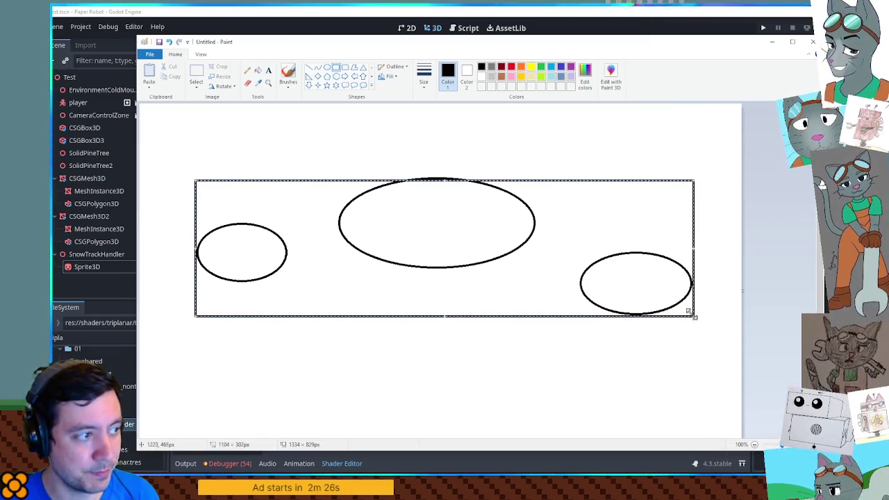
Step: Finish the enclosing rectangle and hand-write 'min' below its bottom-left and 'max' above its top-right corner
click(538, 157)
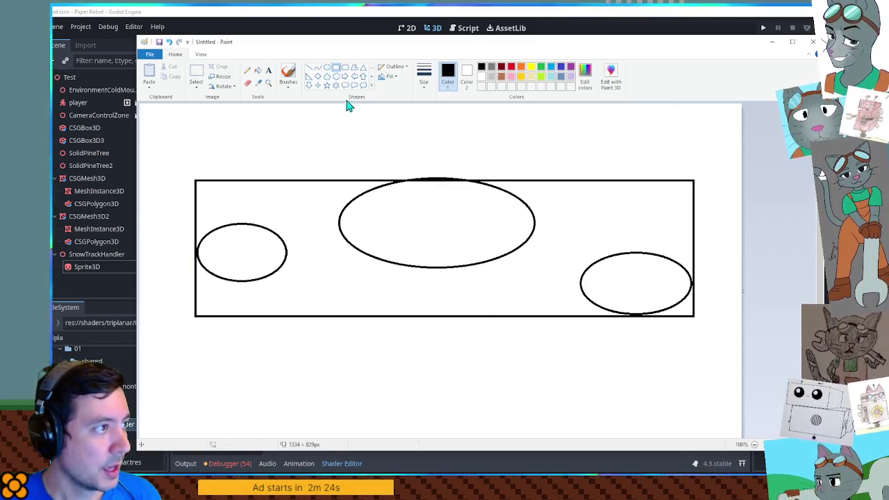
click(289, 73)
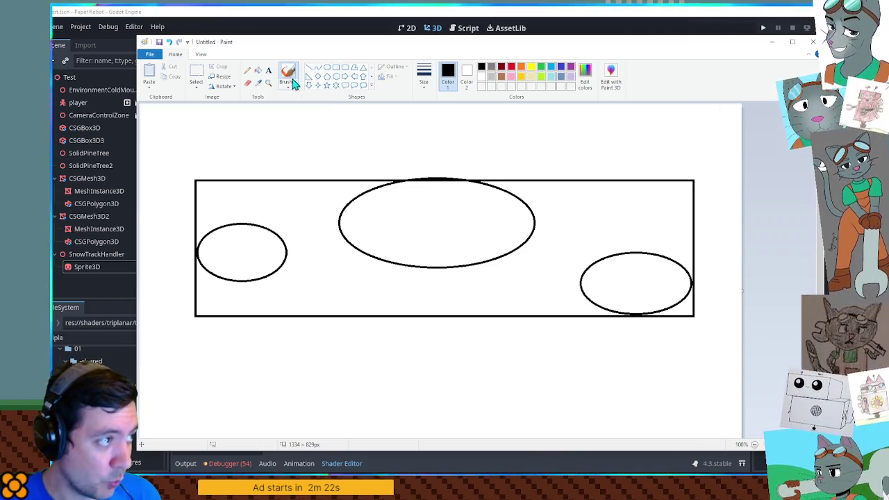
mouse_move(160, 339)
mouse_down()
mouse_move(170, 328)
mouse_move(178, 336)
mouse_up()
key(ctrl+z)
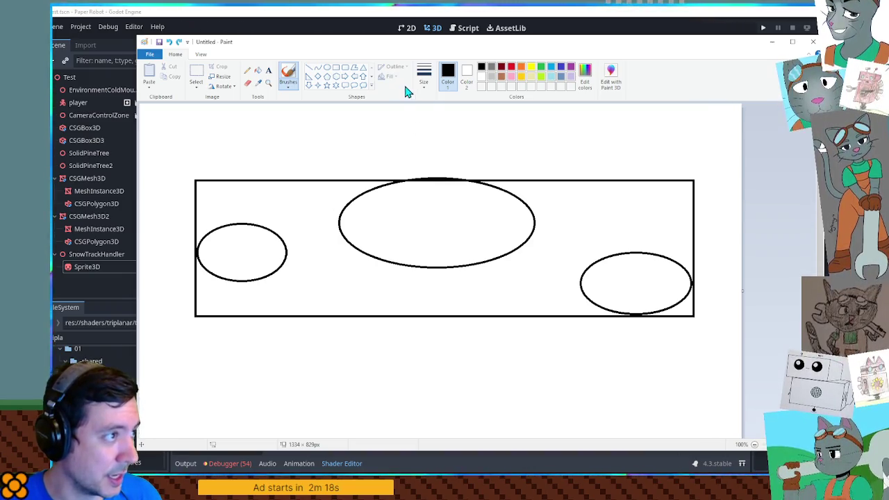
mouse_move(168, 331)
mouse_down()
mouse_move(186, 325)
mouse_move(198, 337)
mouse_up()
mouse_move(682, 168)
mouse_down()
mouse_move(722, 167)
mouse_move(713, 177)
mouse_up()
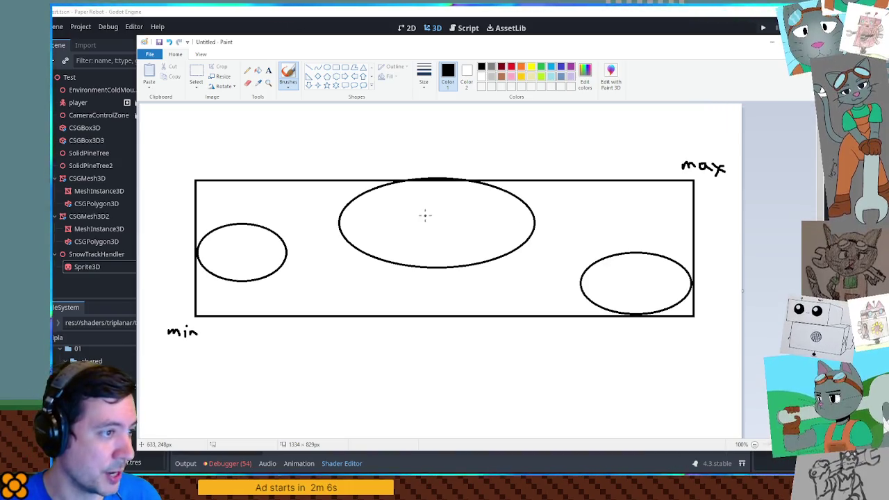
Step: Draw a second rectangle tightly framing the large middle ellipse
click(335, 68)
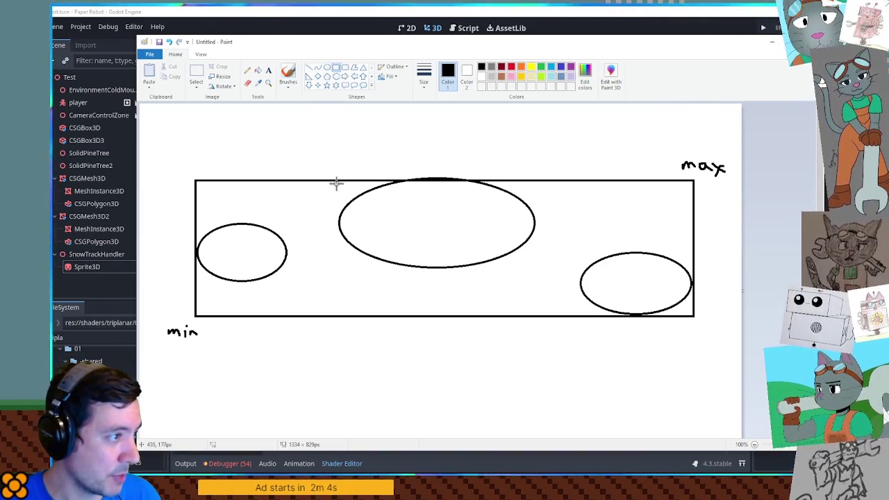
mouse_move(336, 180)
mouse_down()
mouse_move(365, 222)
mouse_move(536, 269)
mouse_up()
click(539, 142)
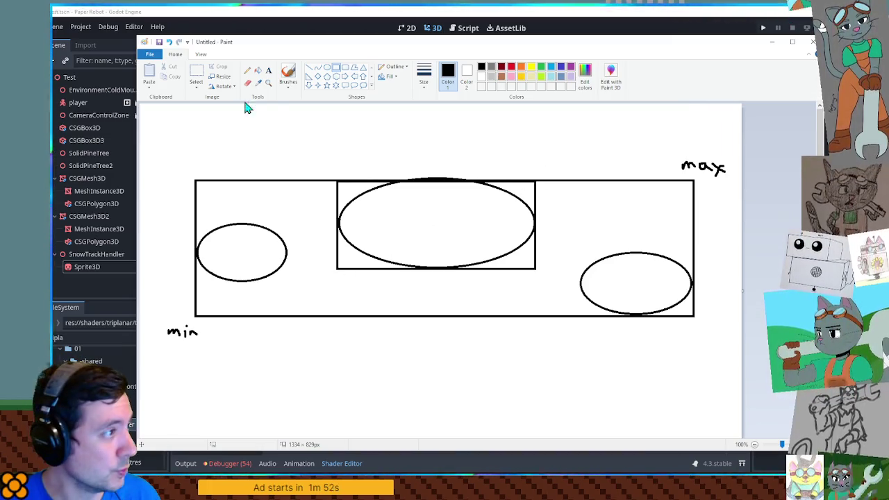
Step: Write -3 and 5 at the inner box's corners and 0 under min, and add edge tick marks
click(288, 75)
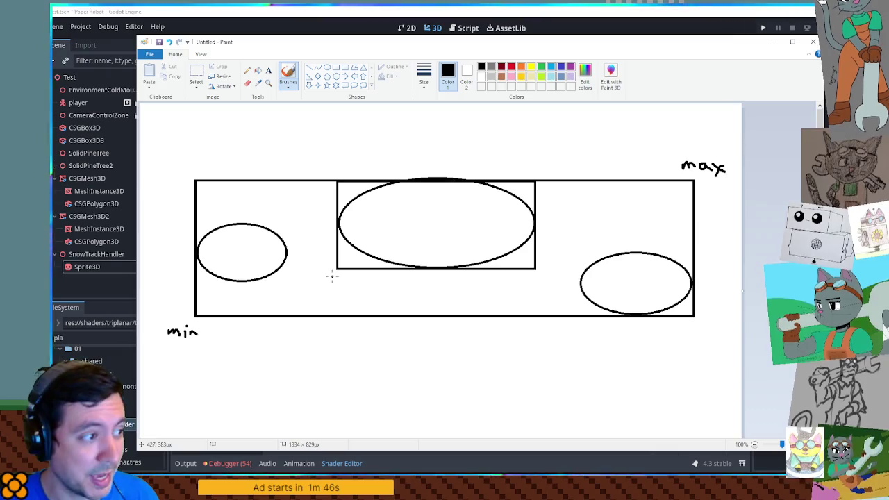
drag(326, 277, 337, 281)
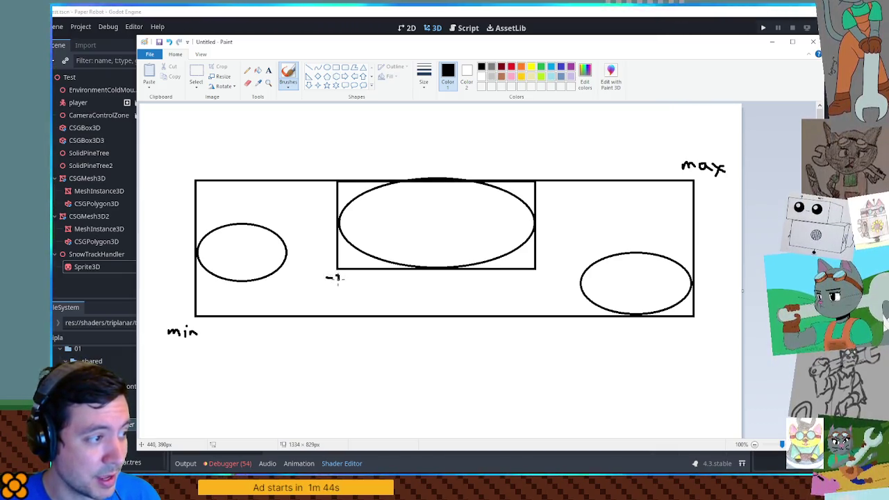
drag(537, 170, 532, 176)
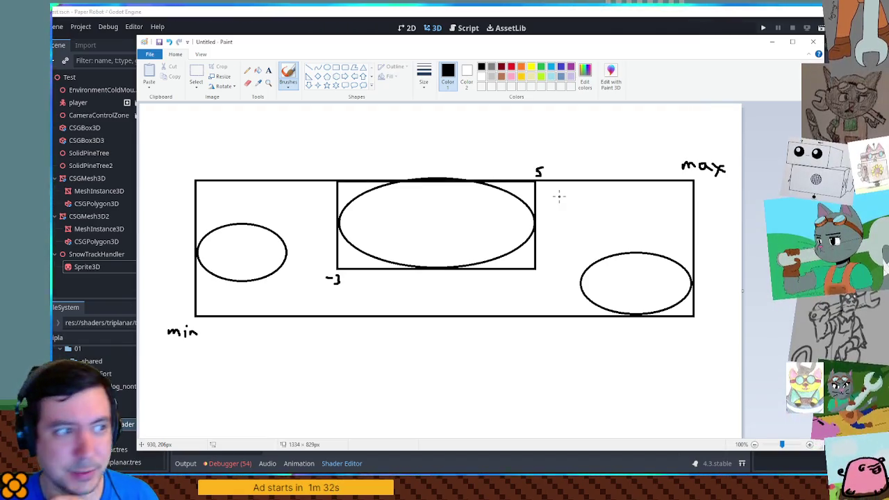
mouse_move(187, 355)
mouse_down()
mouse_move(179, 362)
mouse_move(187, 355)
mouse_up()
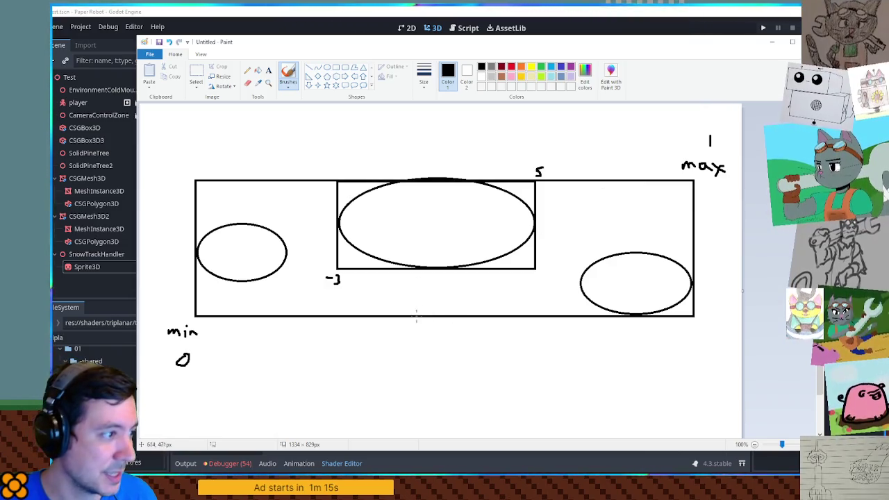
drag(333, 317, 334, 332)
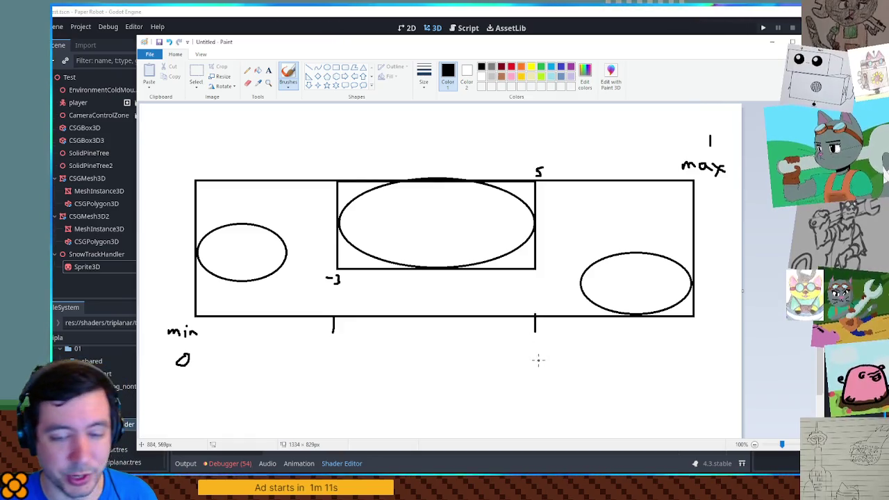
drag(197, 164, 198, 181)
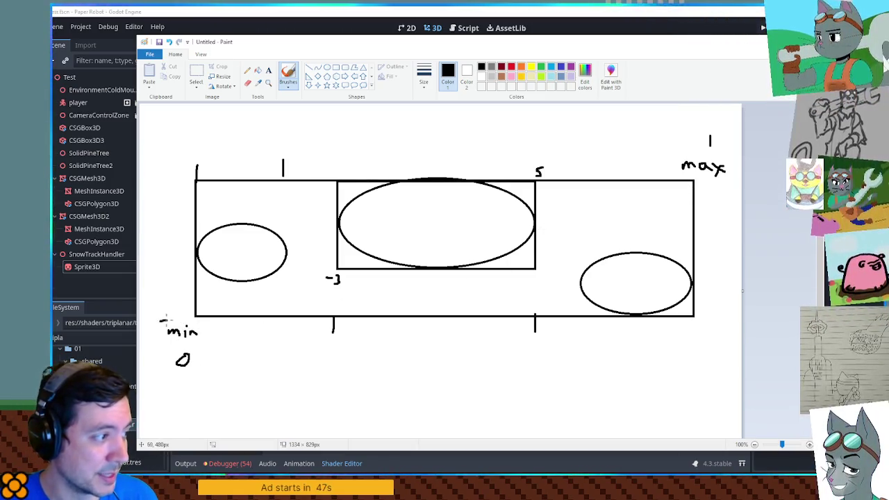
Step: Write -12 by min and 12 under max, then circle the -3 and 5 labels
drag(179, 315, 189, 328)
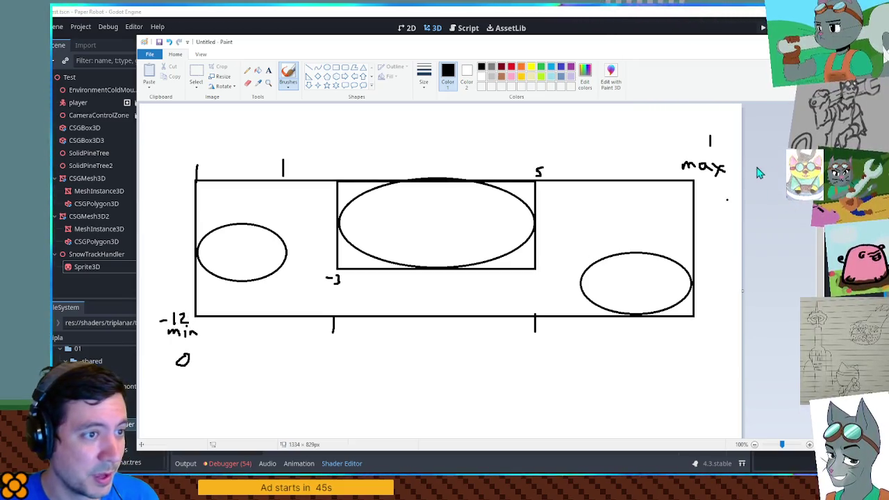
mouse_move(703, 174)
mouse_down()
mouse_move(703, 186)
mouse_move(719, 186)
mouse_up()
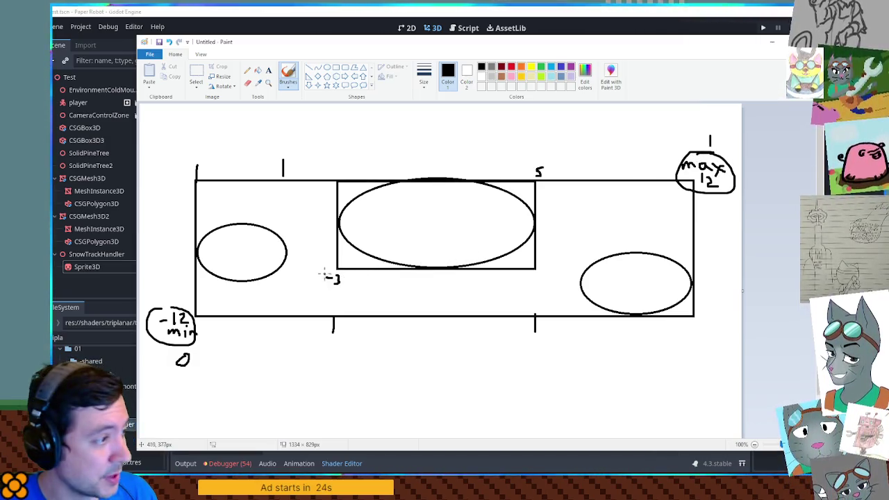
drag(320, 279, 342, 276)
drag(555, 171, 553, 177)
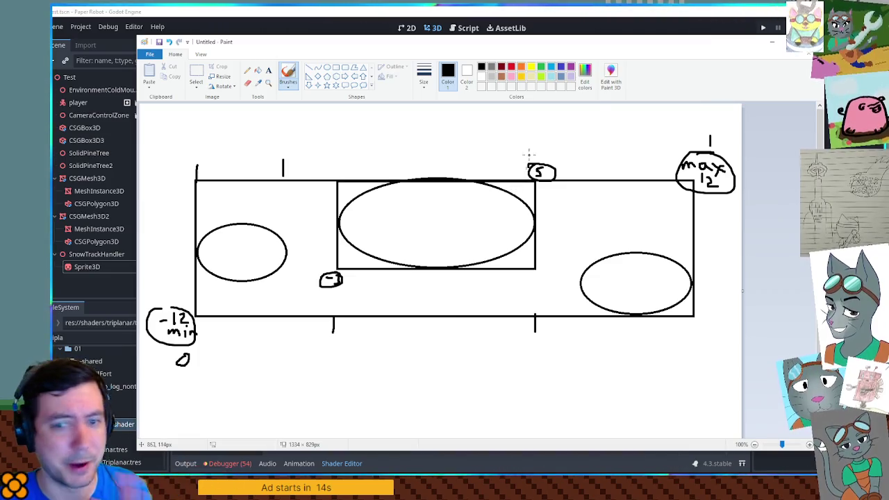
mouse_move(569, 46)
mouse_down()
mouse_move(638, 51)
mouse_move(580, 50)
mouse_up()
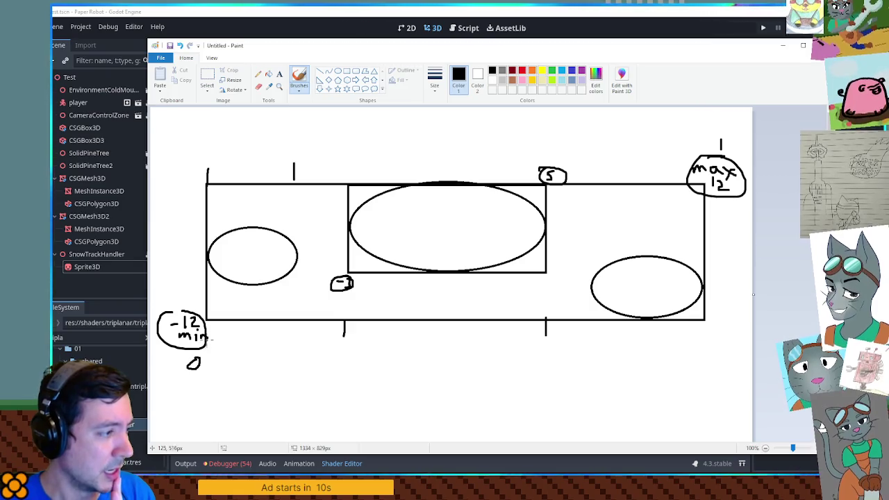
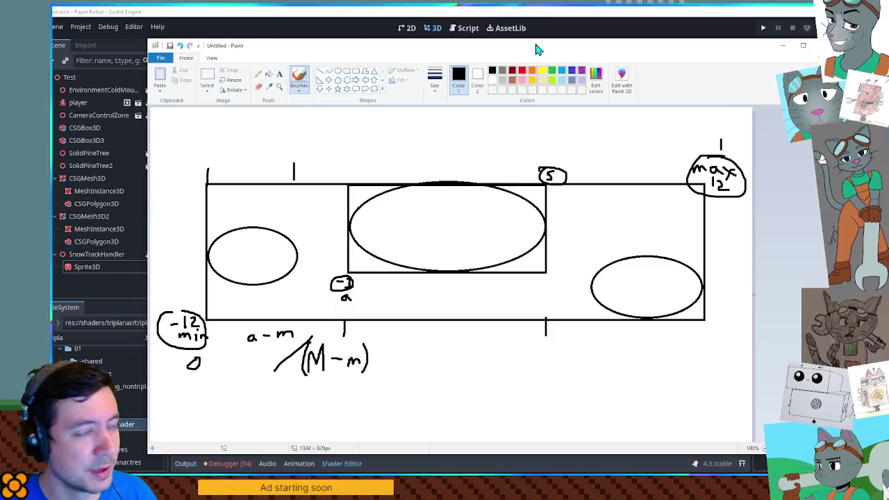
Step: Append .u after UV on line 37 of the snow shader and run the game
key(super+Down)
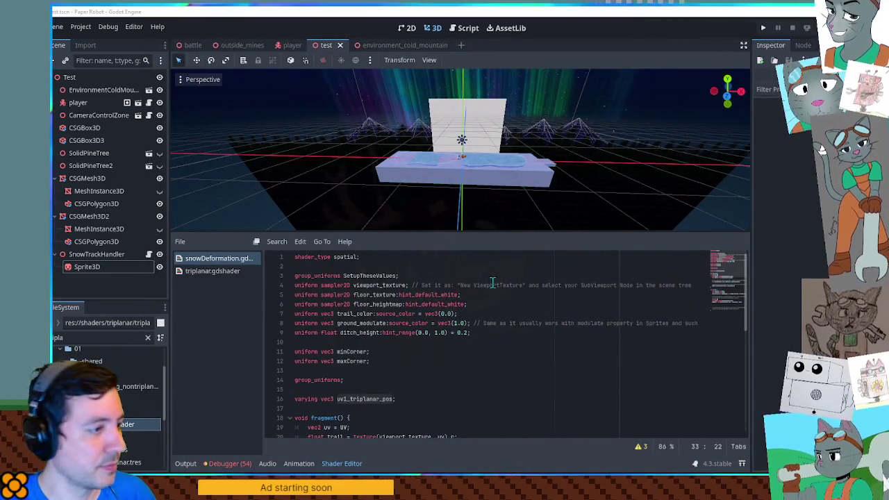
scroll(492, 284, down, 9)
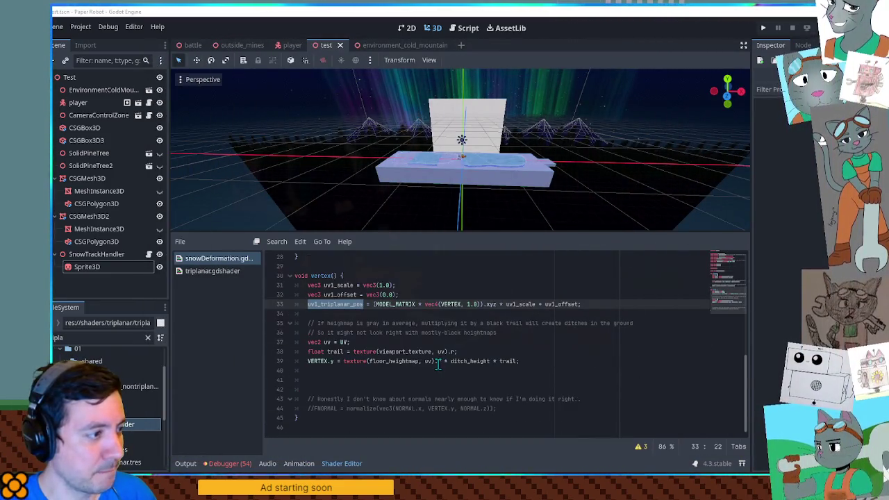
scroll(430, 354, up, 1)
scroll(424, 344, down, 1)
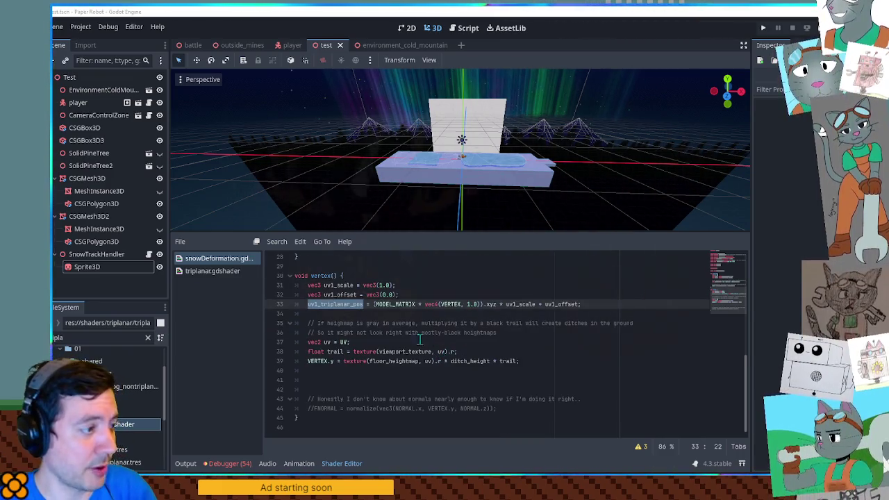
click(339, 341)
click(340, 341)
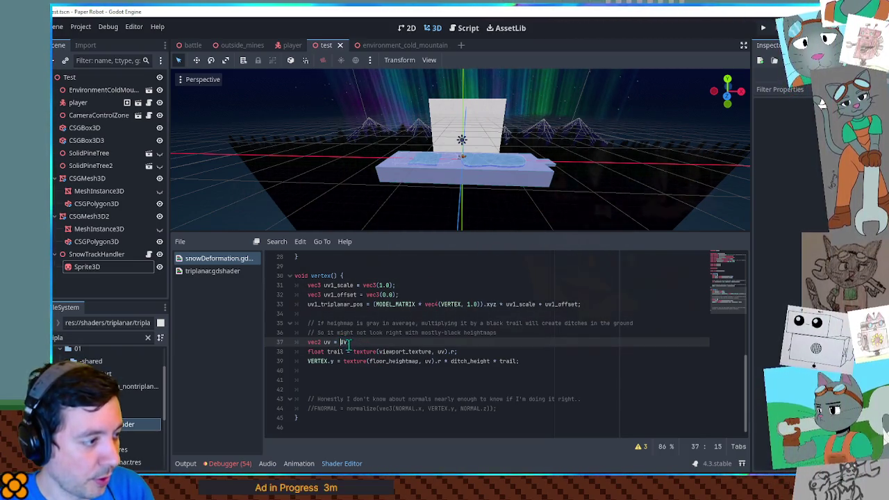
click(348, 342)
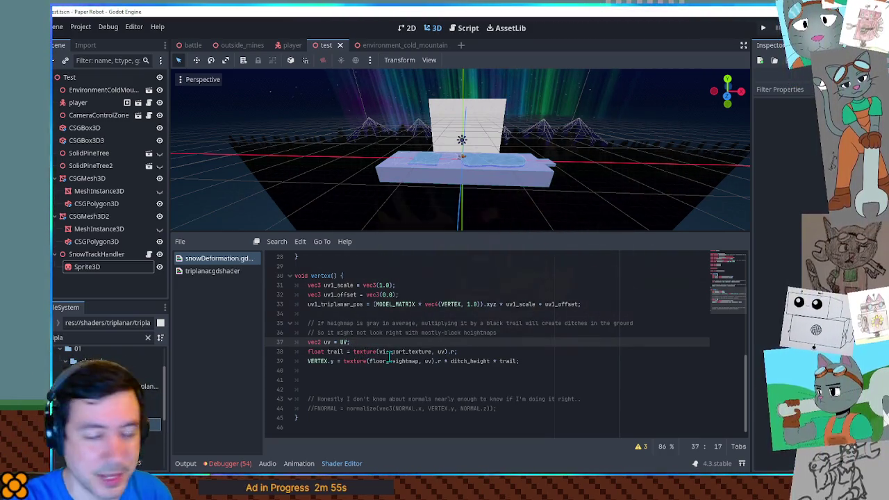
text(.u)
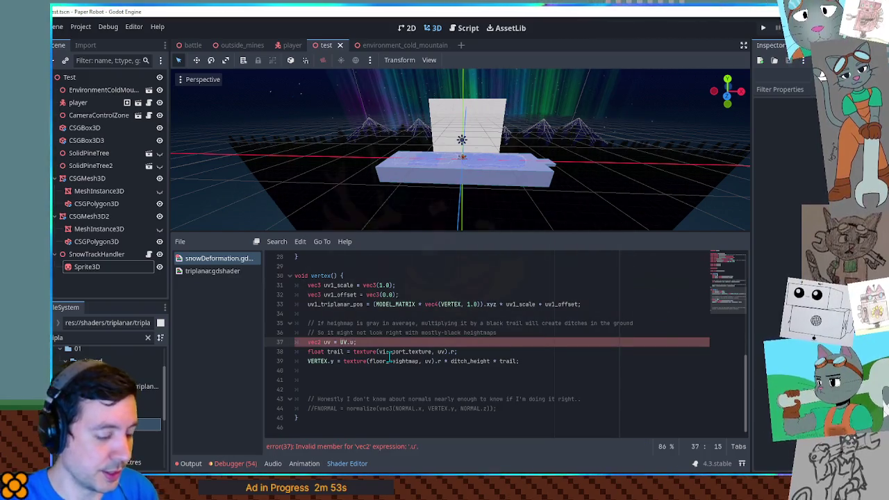
key(F6)
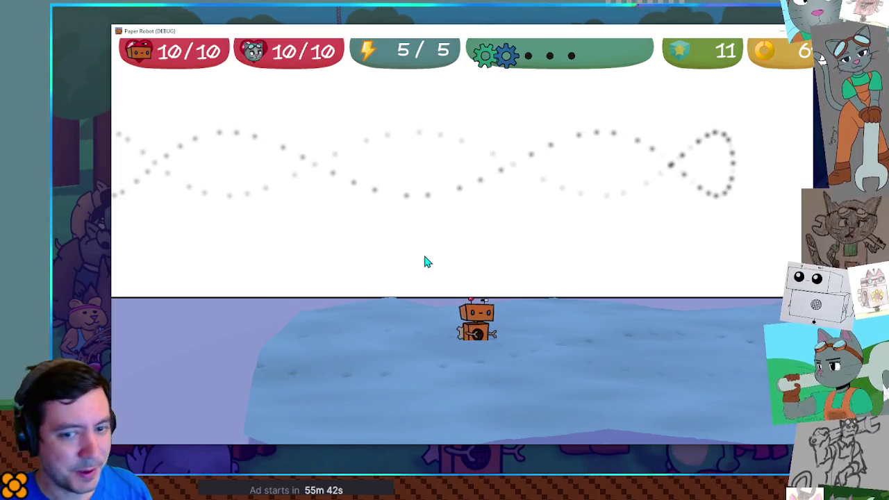
Step: Walk the robot forward across the snow in the running game
key(w)
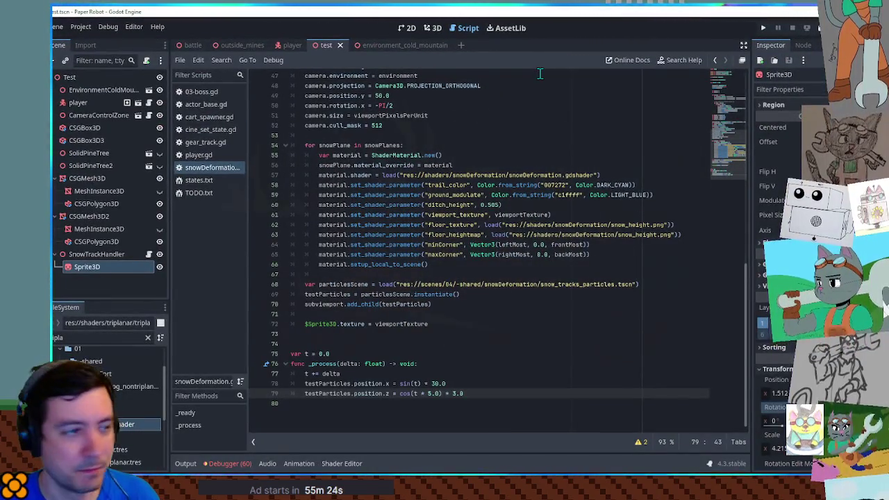
Step: Try deleting the Sprite3D node in the 3D scene, cancel, and return to the script
click(90, 267)
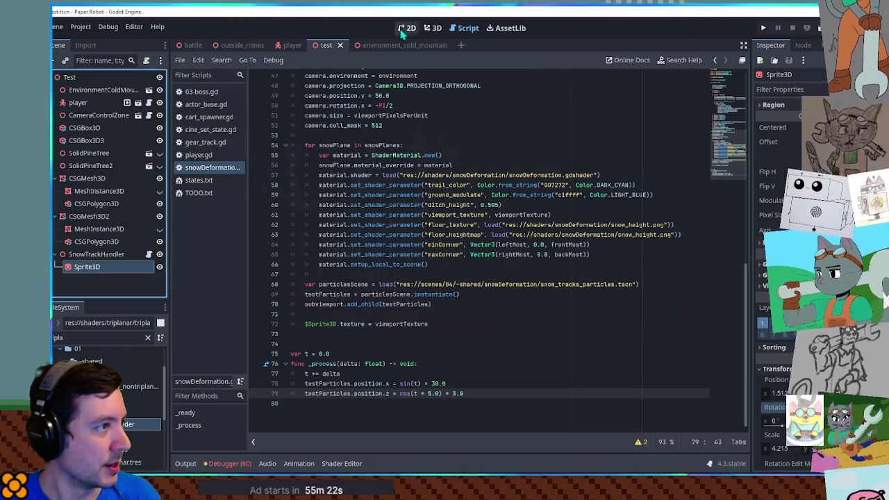
click(432, 28)
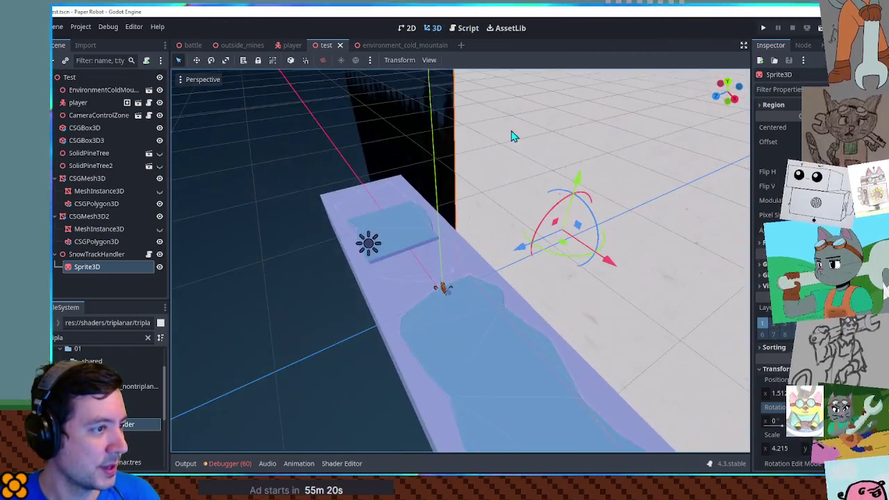
key(Delete)
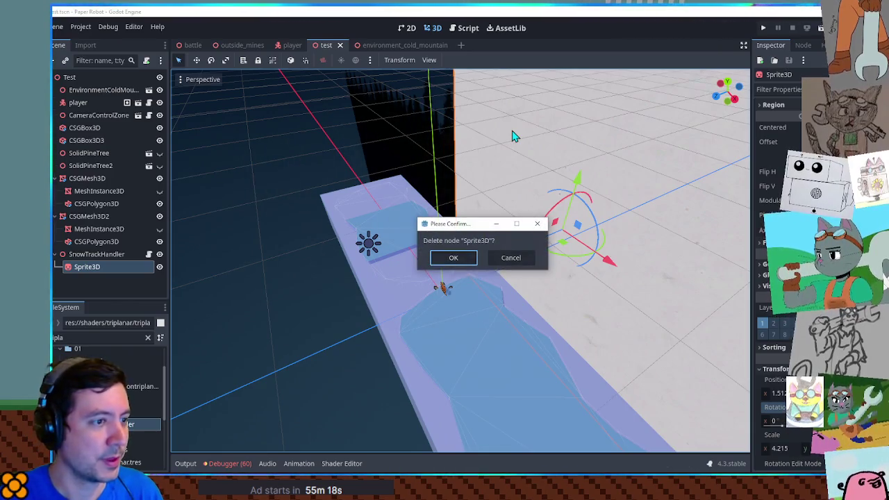
click(512, 257)
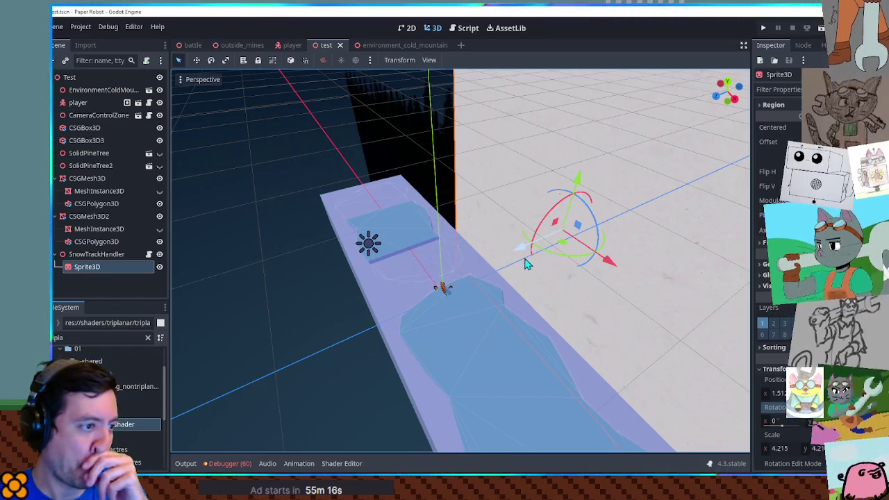
click(464, 28)
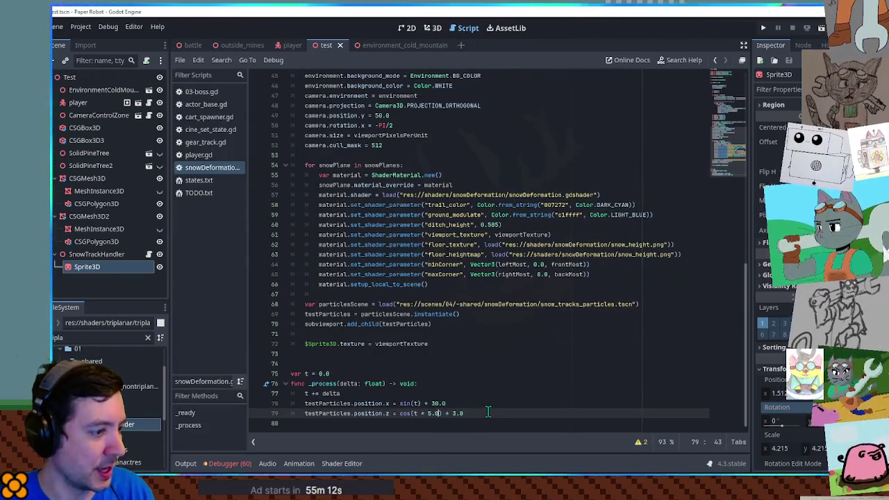
Step: Delete var t, _process, the Sprite3D texture line, particles loading lines and testParticles variable
drag(487, 413, 475, 364)
key(BackSpace)
click(440, 339)
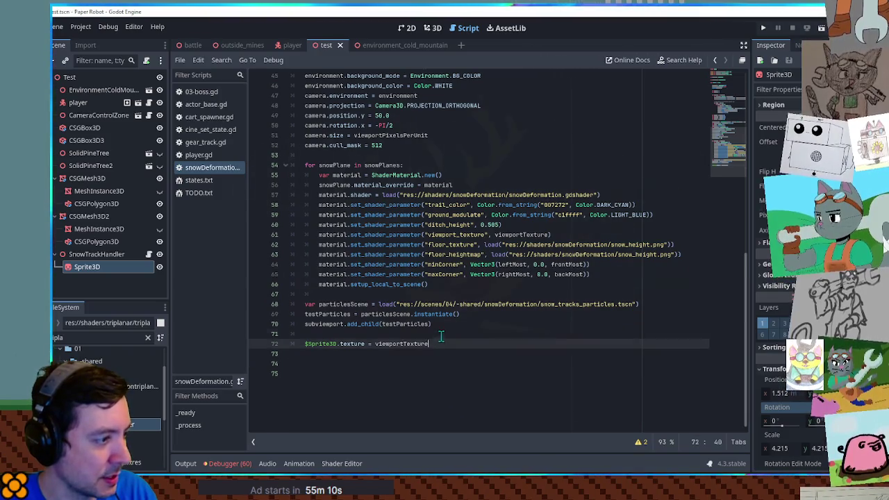
triple_click(441, 339)
key(BackSpace)
click(380, 396)
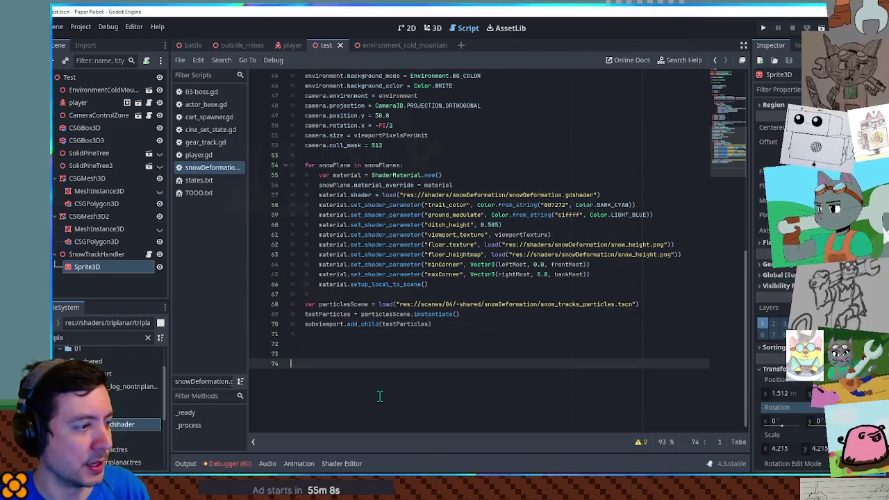
key(BackSpace)
key(BackSpace)
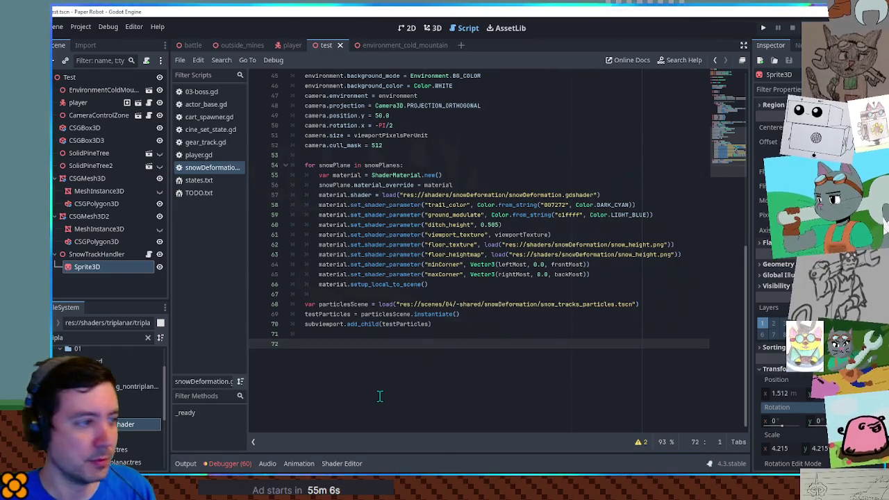
drag(431, 298, 453, 323)
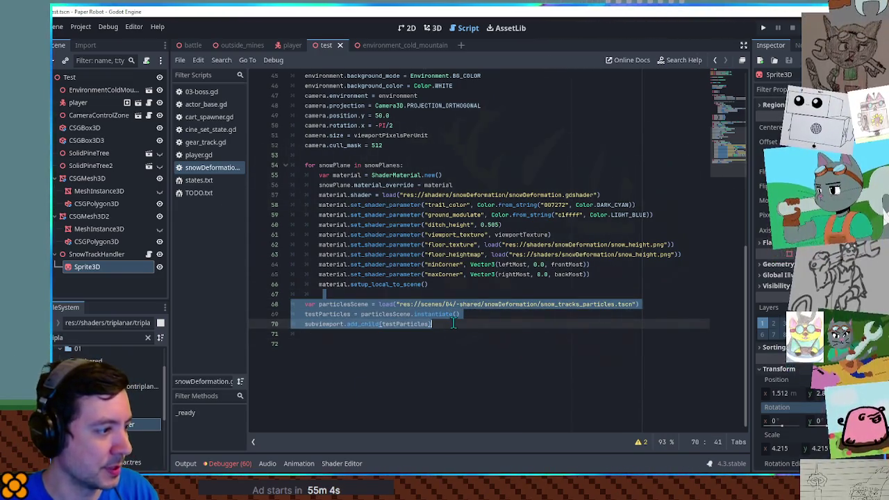
key(BackSpace)
scroll(453, 326, up, 10)
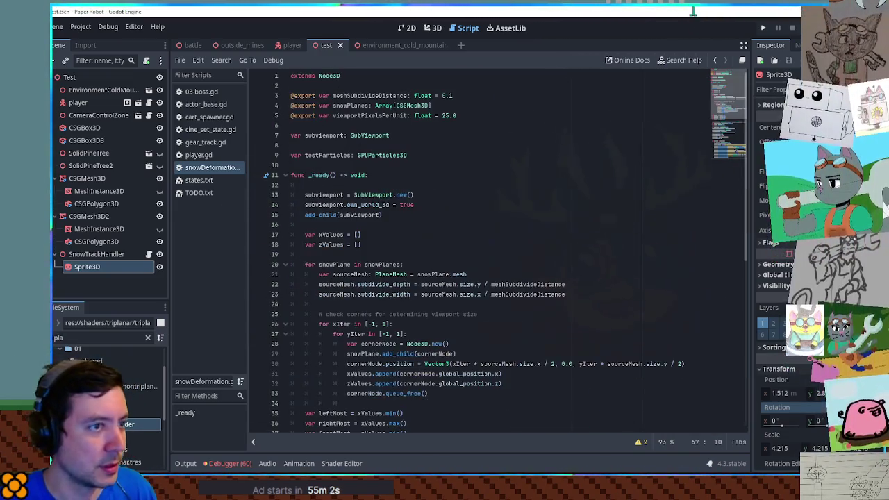
click(369, 155)
key(ctrl+shift+k)
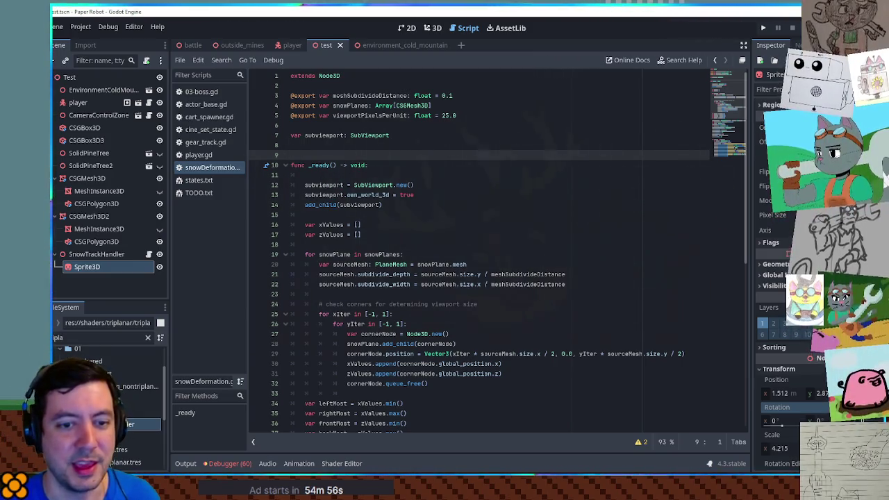
Step: Add print(SceneManager.playerNode) at the start of _ready and run the game
click(440, 249)
scroll(439, 248, down, 10)
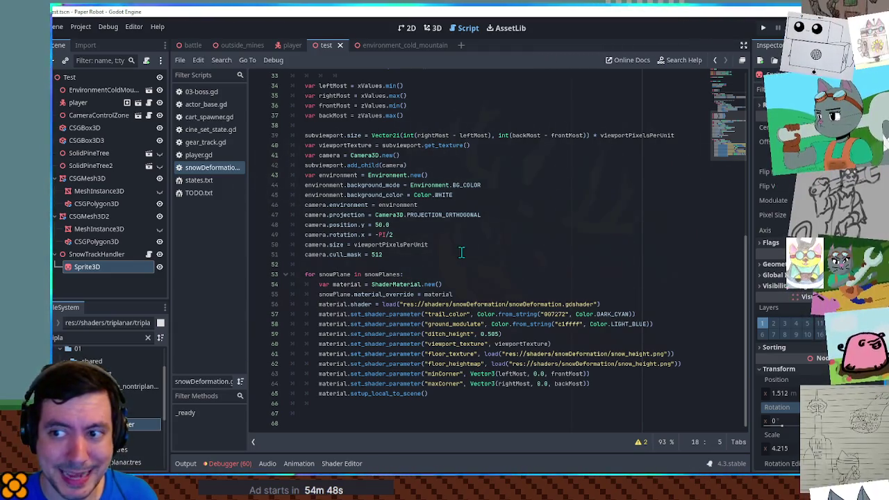
mouse_move(733, 131)
mouse_down()
mouse_move(725, 85)
mouse_move(740, 204)
mouse_move(725, 82)
mouse_up()
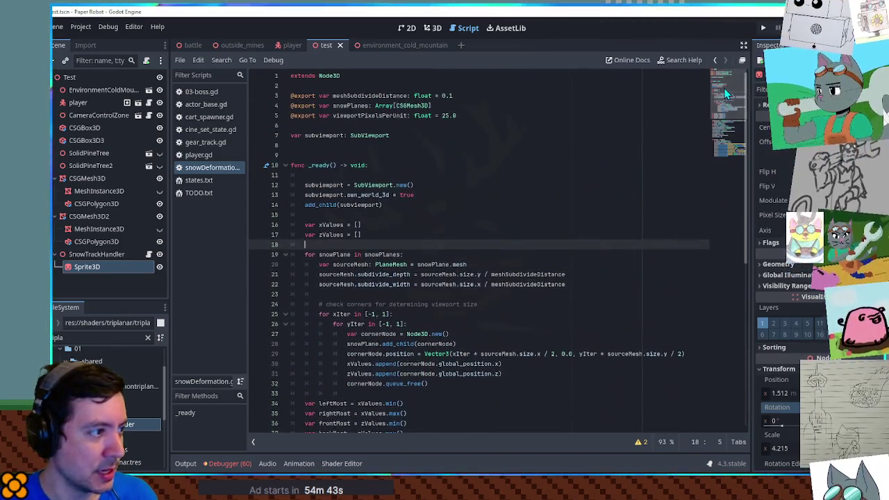
click(429, 175)
text(print()
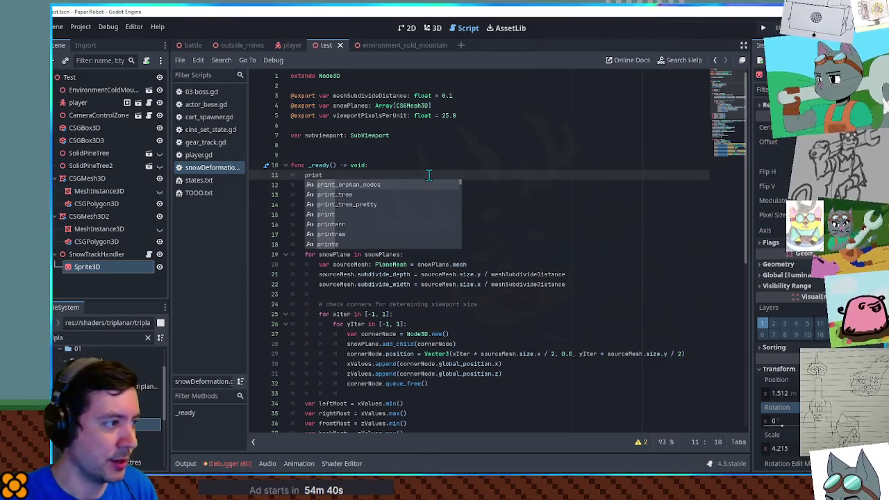
text(Scene)
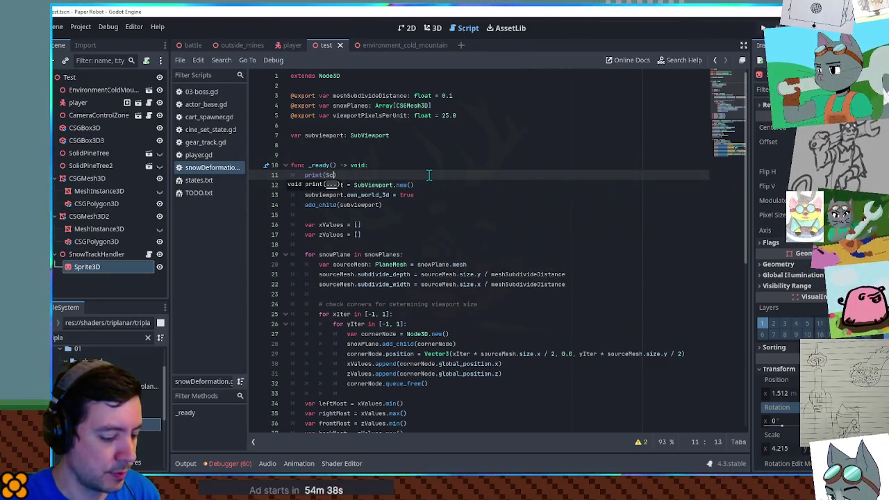
text(Manager.pla)
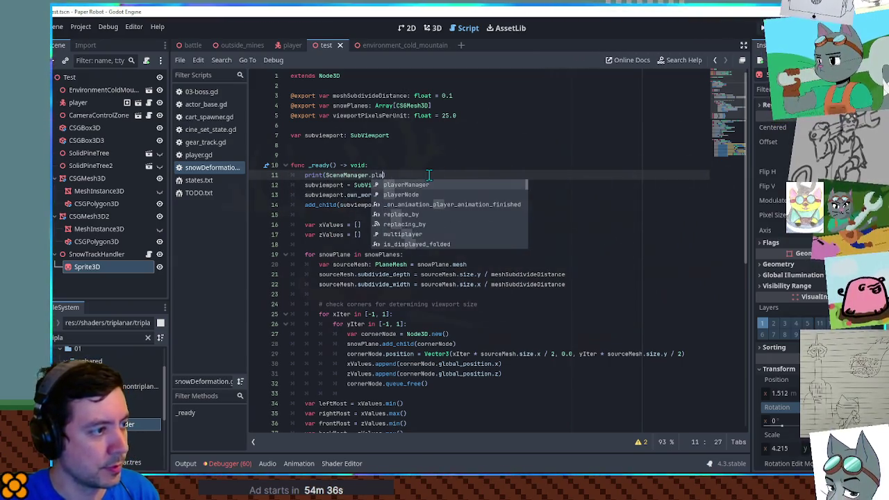
key(Down)
key(Return)
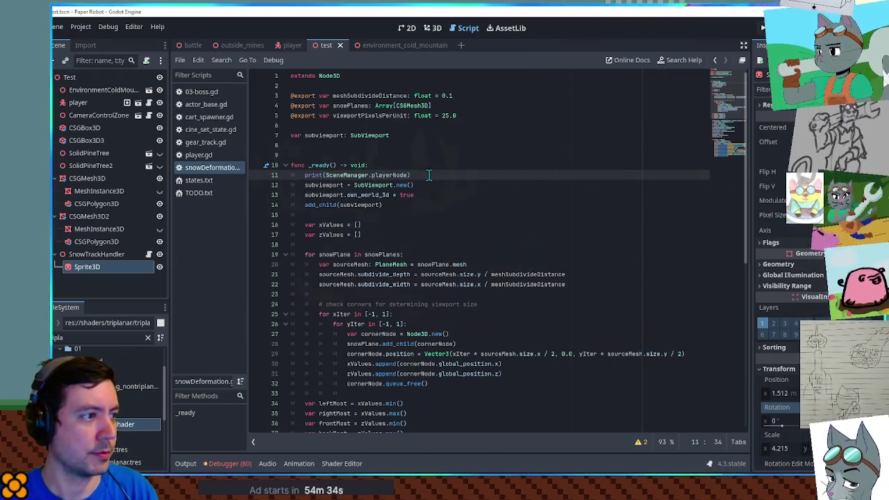
key(F6)
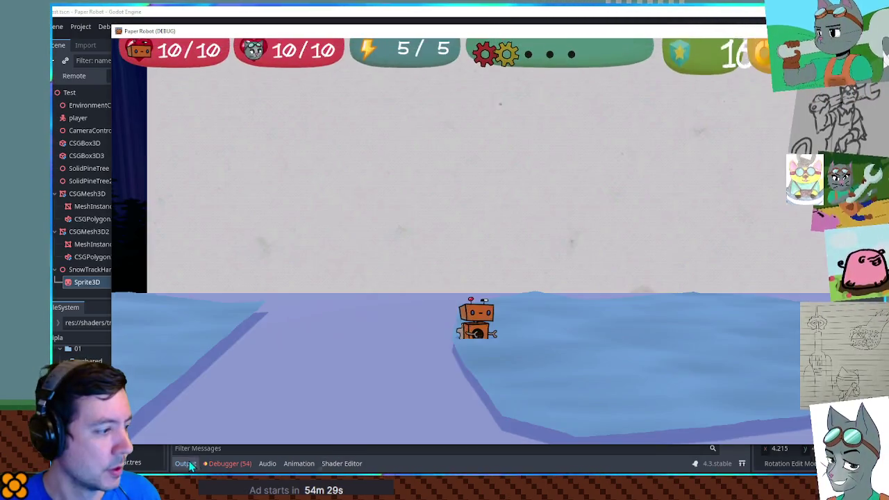
Step: Check the Output log for the printed player node, then hide it
click(188, 464)
click(193, 462)
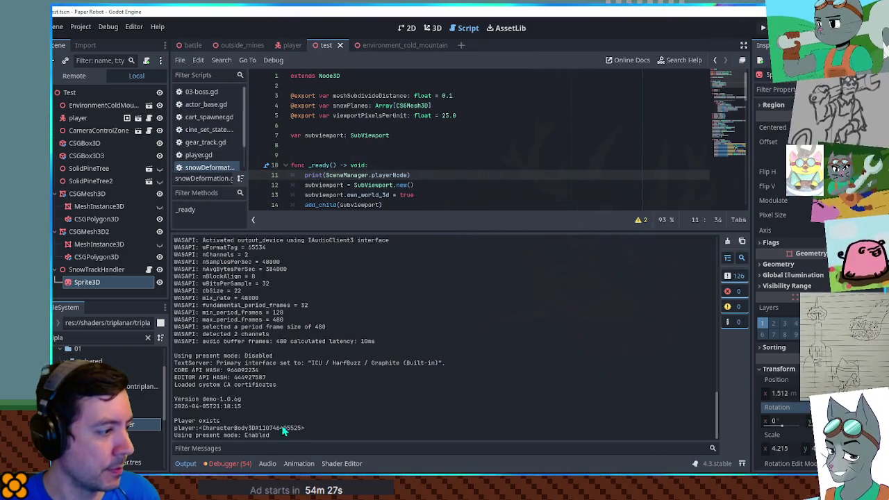
key(ctrl+j)
Step: Move the print(SceneManager.playerNode) line to line 66, after the snow-plane loop
click(417, 174)
drag(416, 173, 389, 165)
key(ctrl+c)
key(BackSpace)
scroll(329, 406, down, 10)
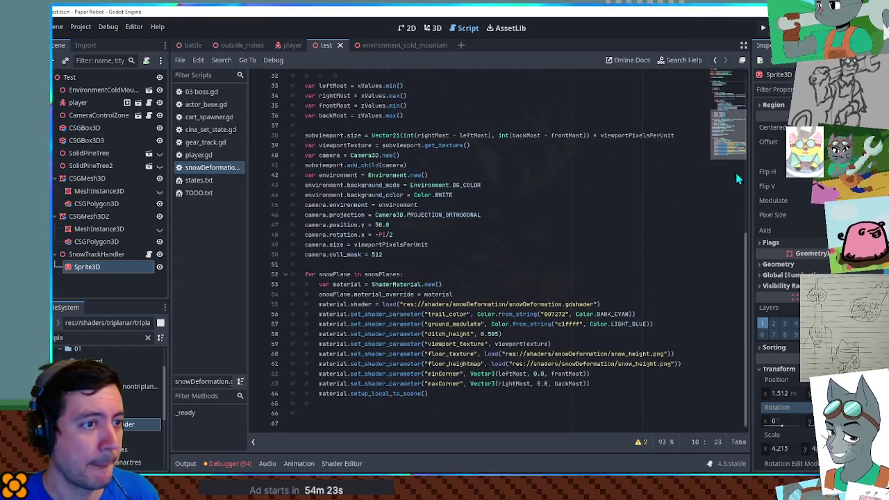
click(329, 411)
key(ctrl+v)
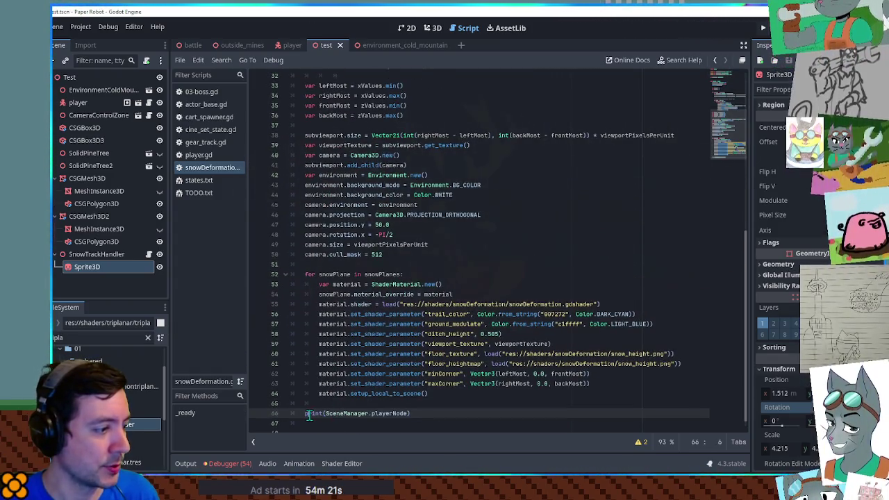
double_click(319, 414)
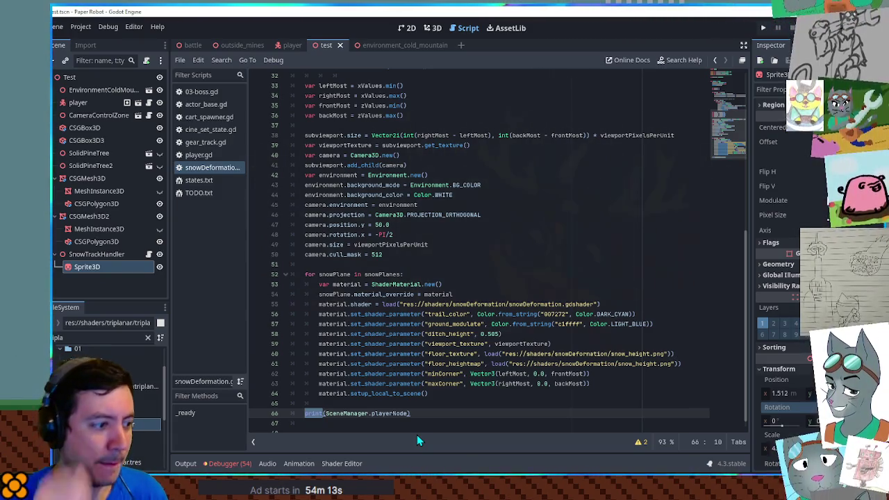
click(417, 423)
Step: Declare func AttachParticlesToActor(actor: Node3D) below _ready
key(Return)
key(Return)
text(func Att)
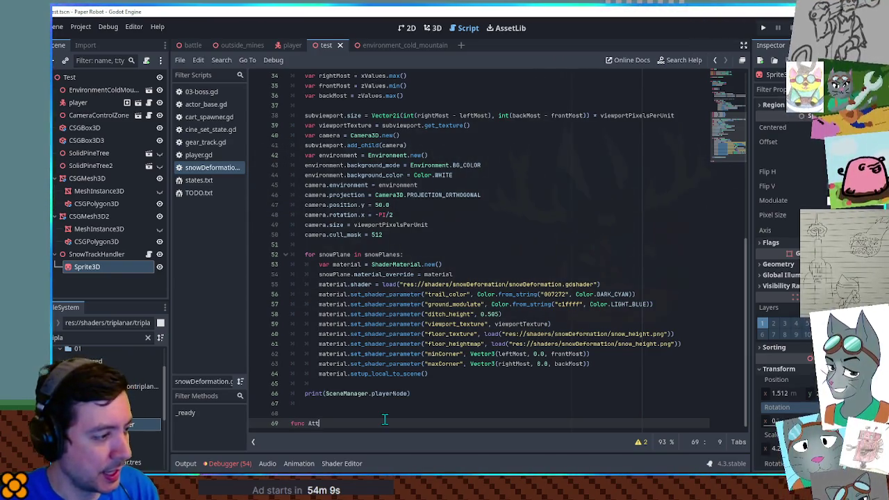
text(achParticles()
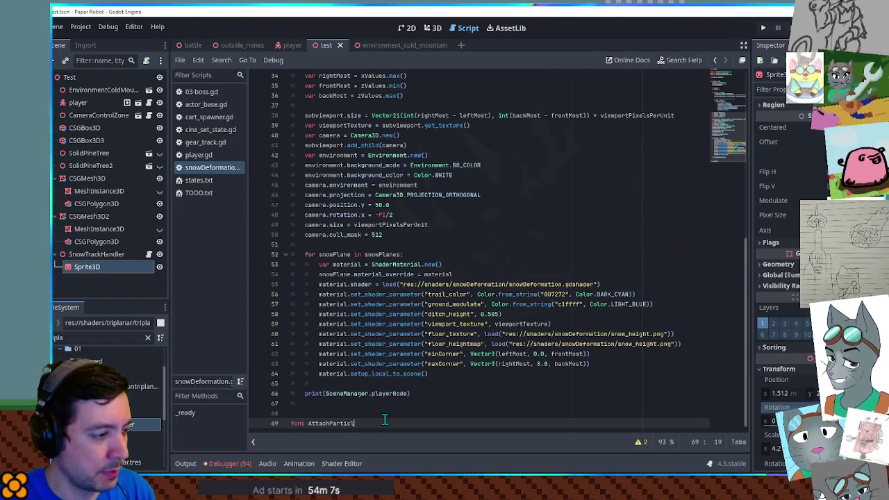
text(racter()
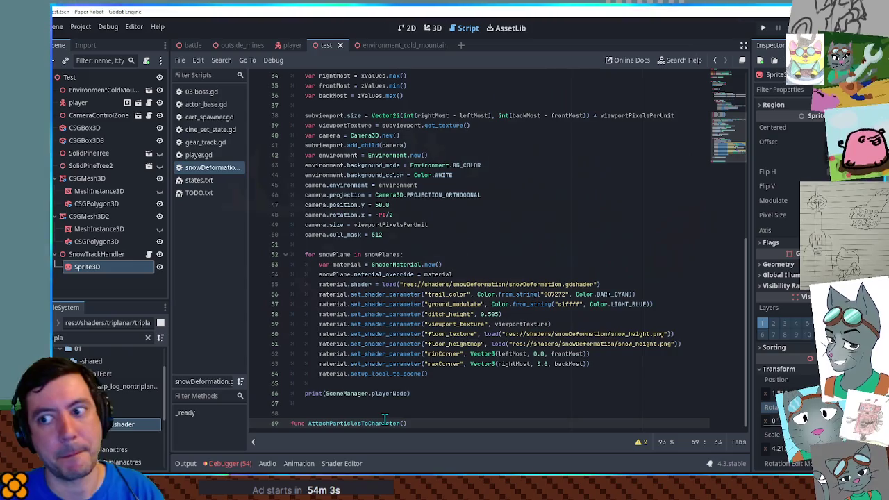
click(448, 415)
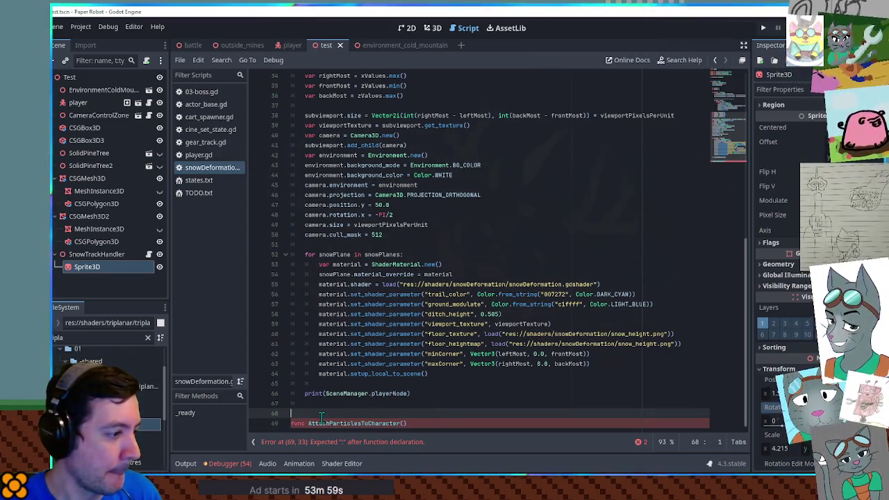
click(445, 421)
text(:)
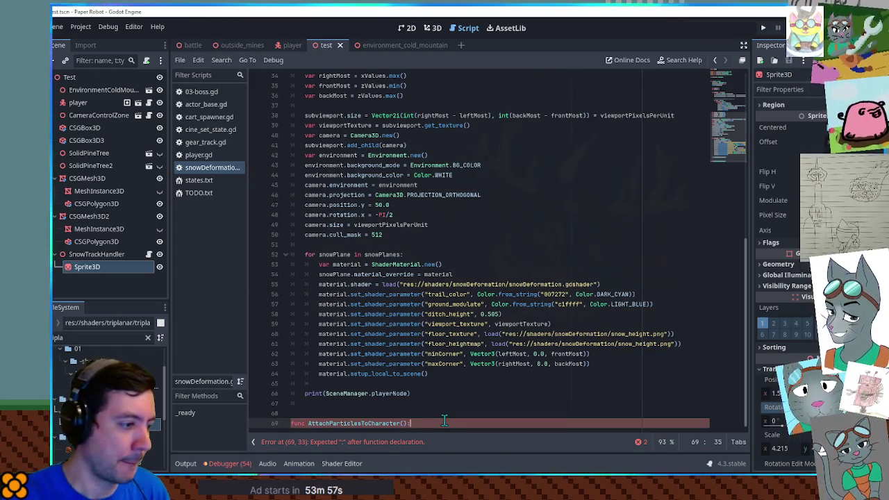
text(act)
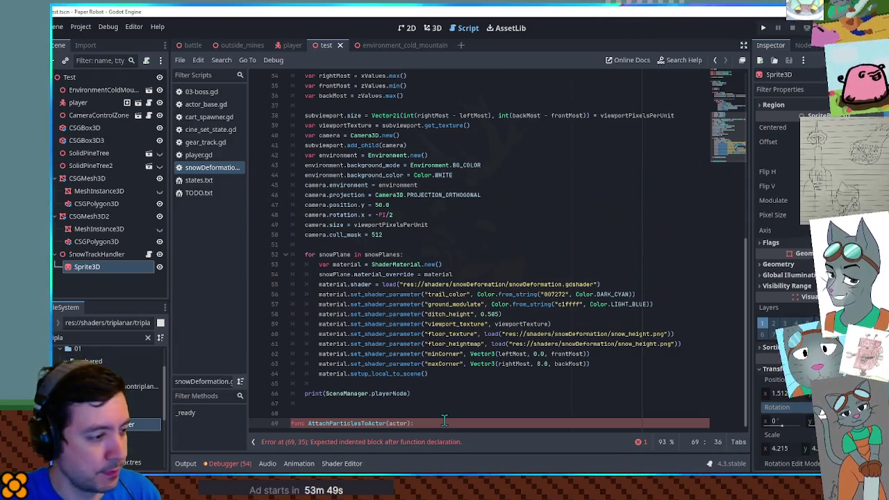
key(Return)
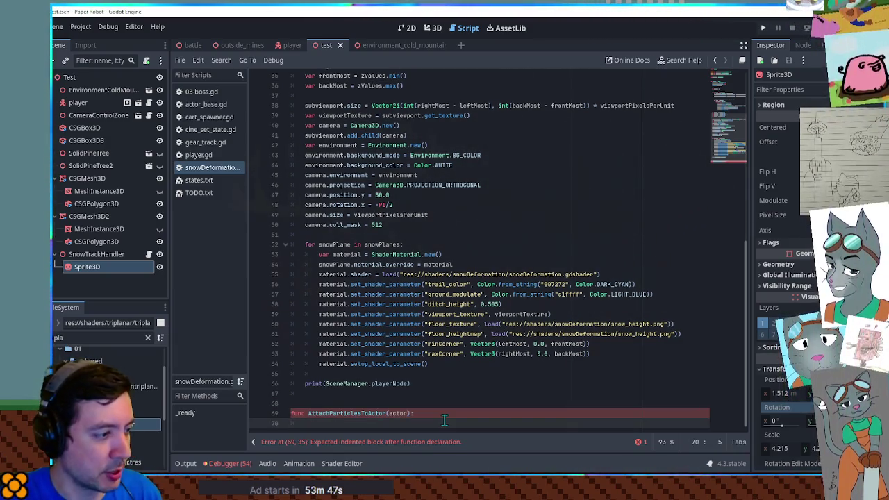
key(Up)
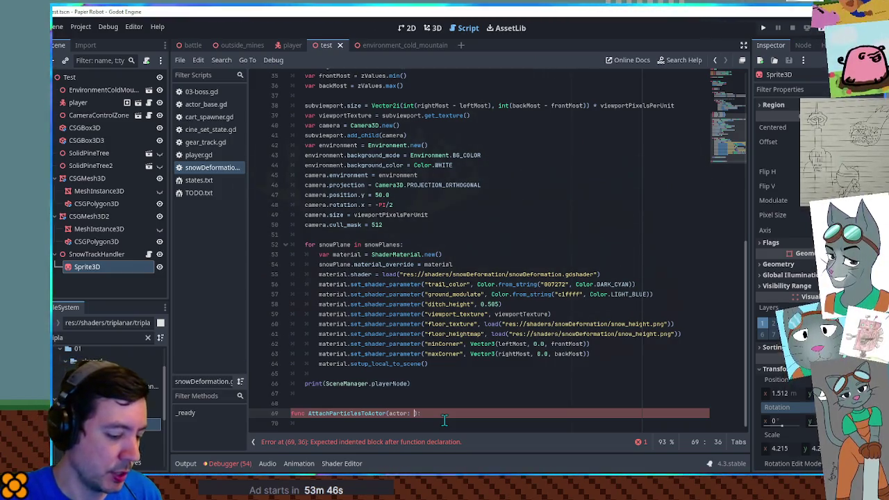
text(Node3D)
key(Escape)
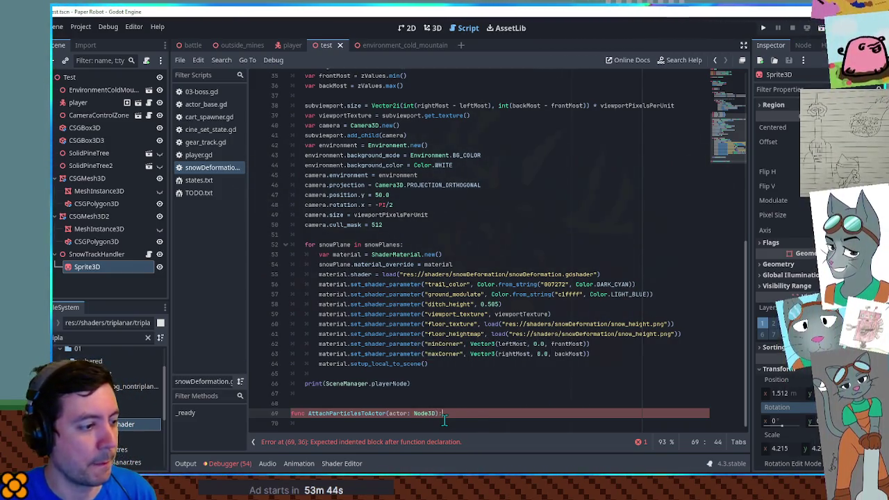
key(Down)
key(Return)
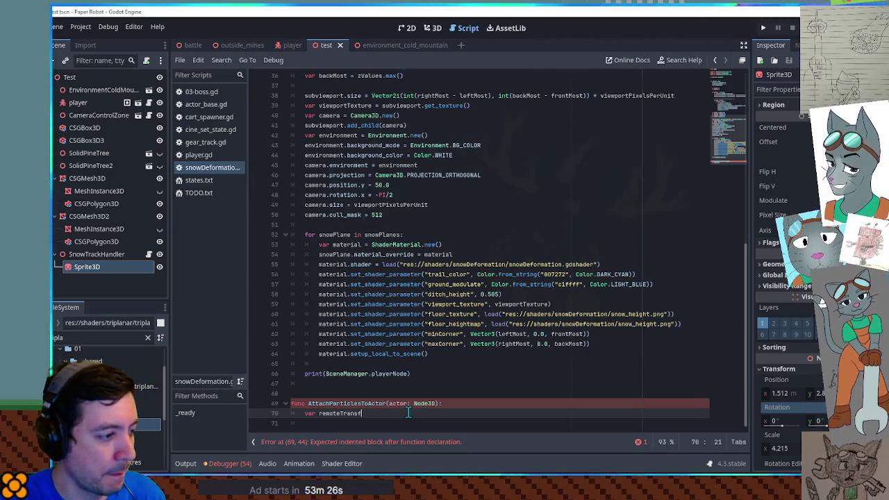
Step: Create a RemoteTransform3D and a new Node3D, adding the node to subviewport
text(orm = RemoteTransform3D.new()
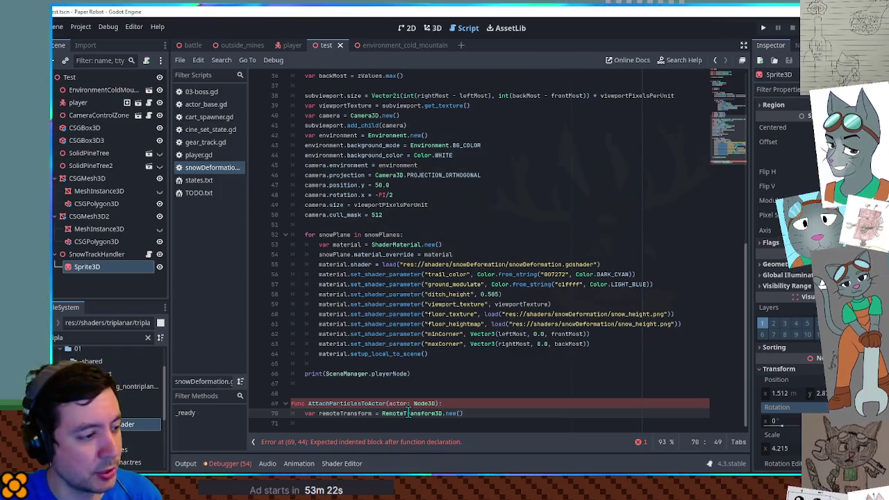
text())
key(Return)
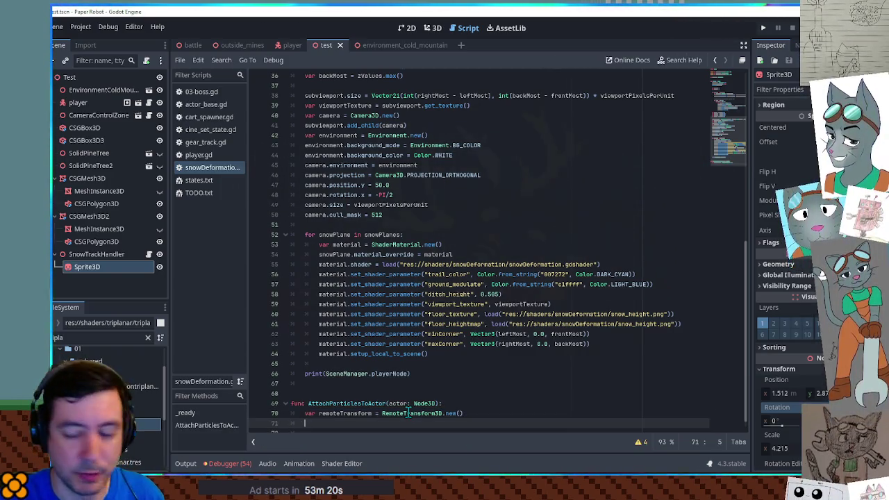
scroll(512, 339, down, 1)
text(var remote)
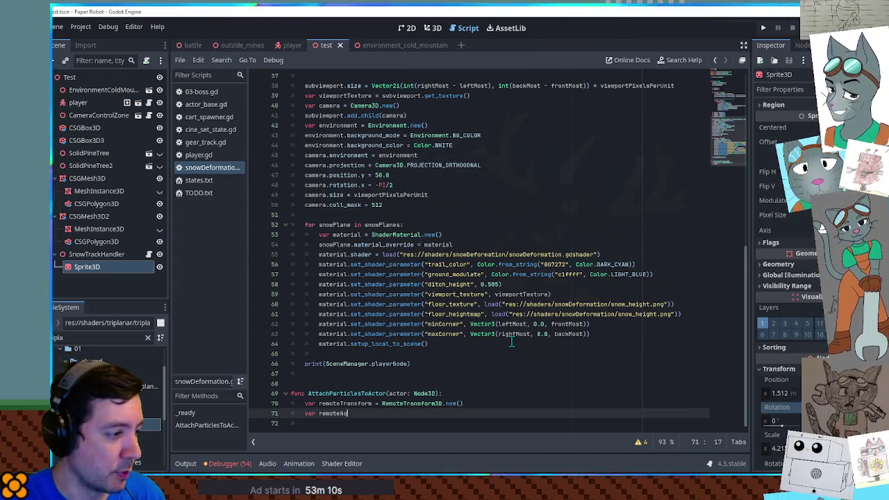
text(Node3)
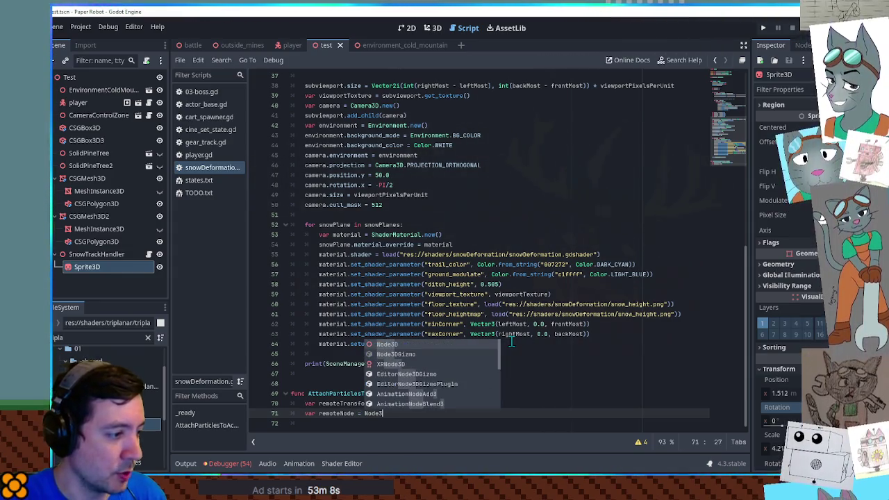
text(D.bn)
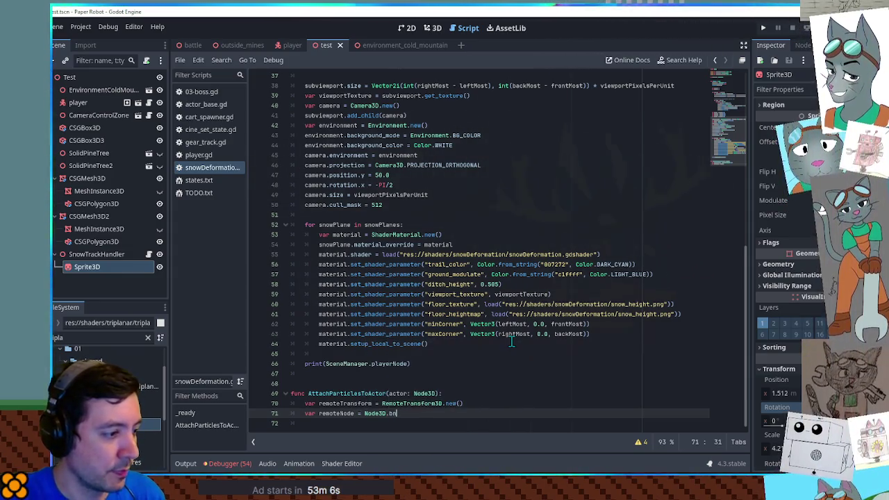
key(Return)
text(remo)
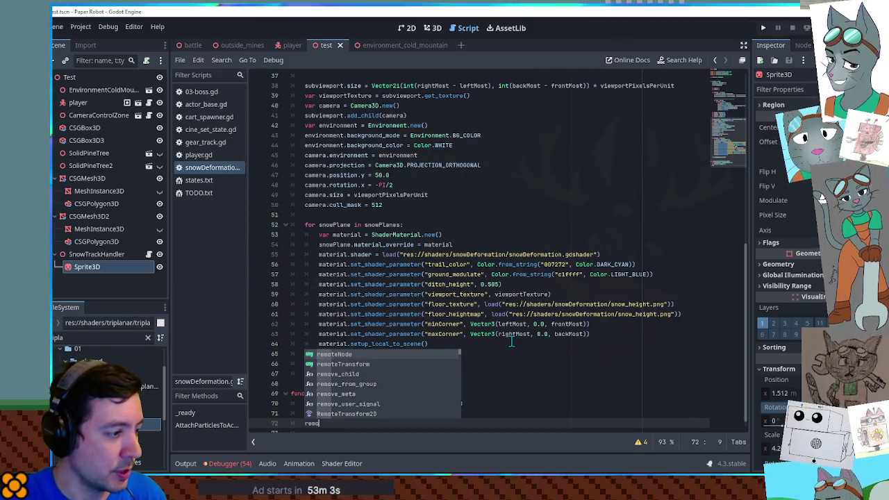
key(BackSpace)
key(BackSpace)
text(view)
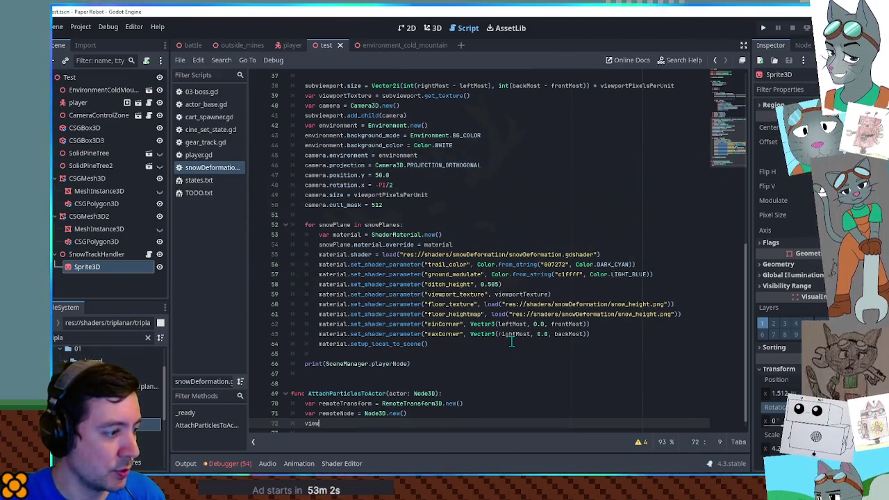
key(Down)
key(Down)
key(Down)
key(Return)
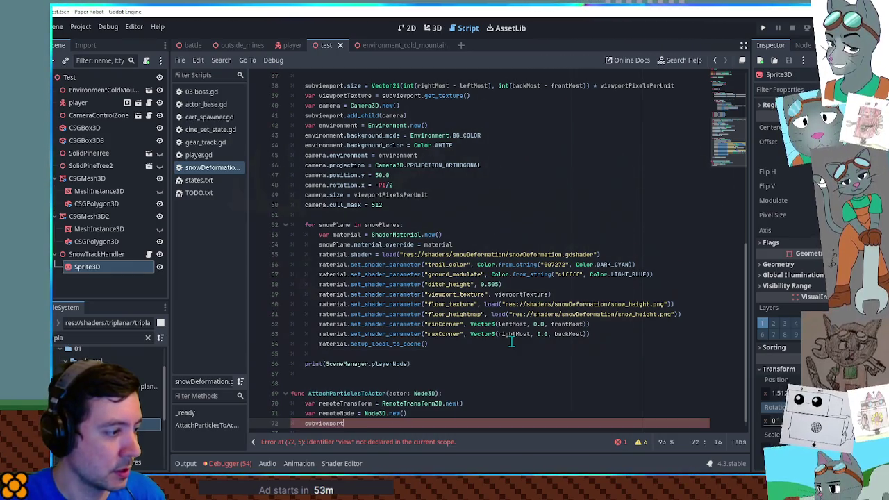
text(.add)
key(Return)
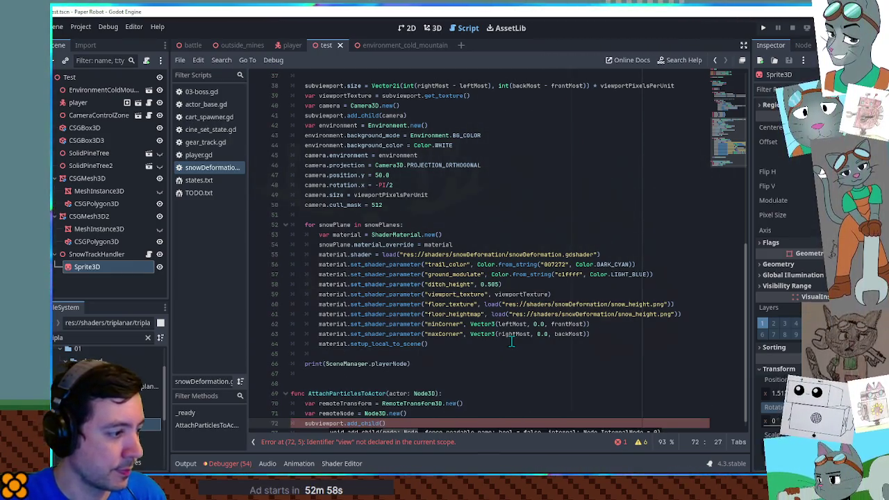
text(remoteNode)
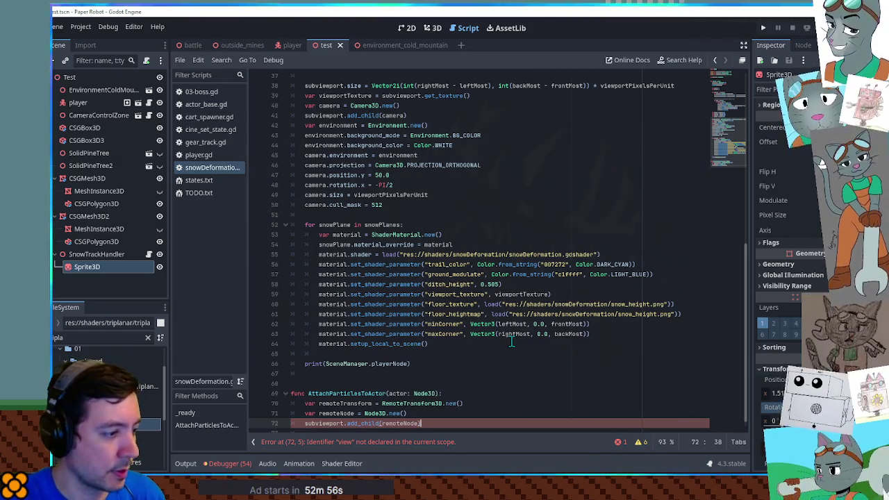
Step: Add the remoteTransform as a child of actor
key(Up)
key(Up)
key(End)
key(Return)
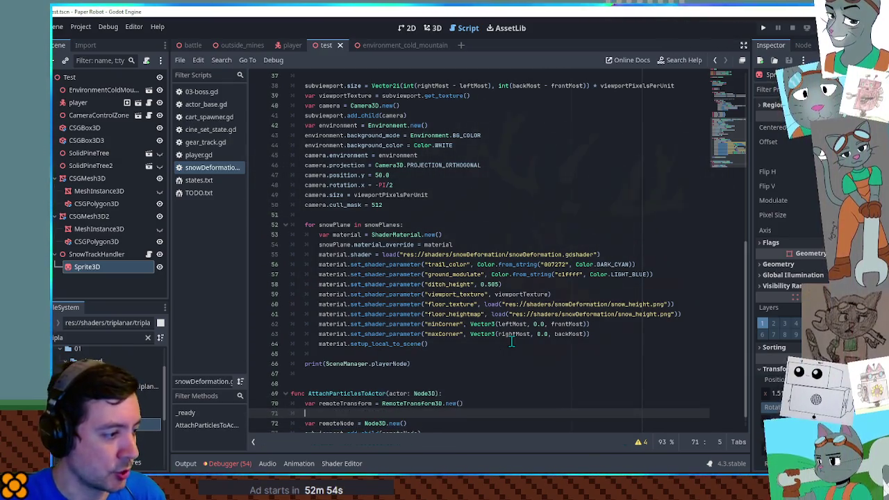
text(actor.)
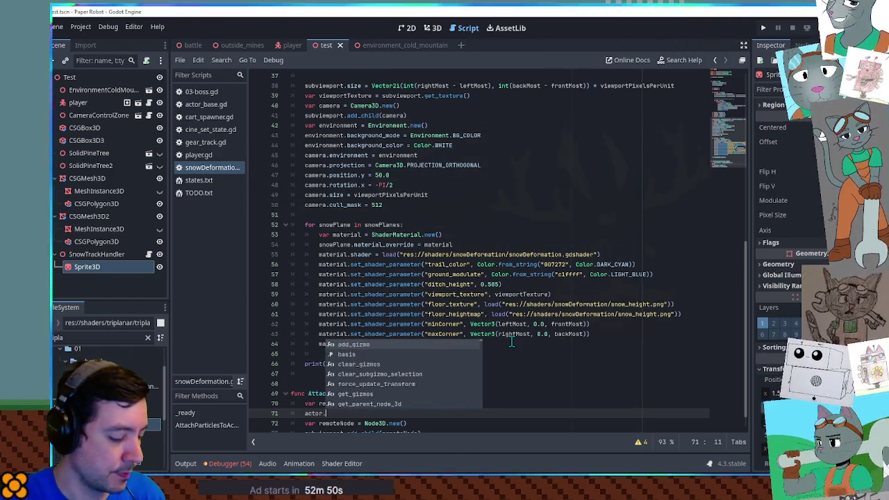
text(add_child()
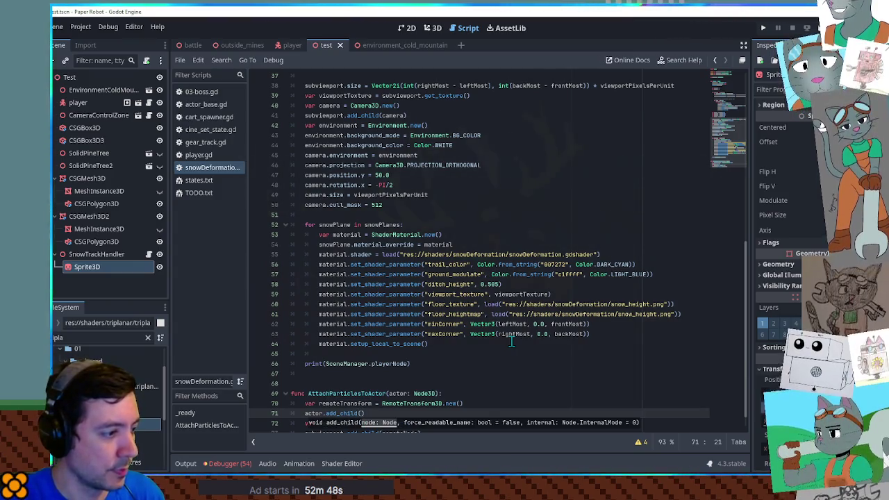
text(remote)
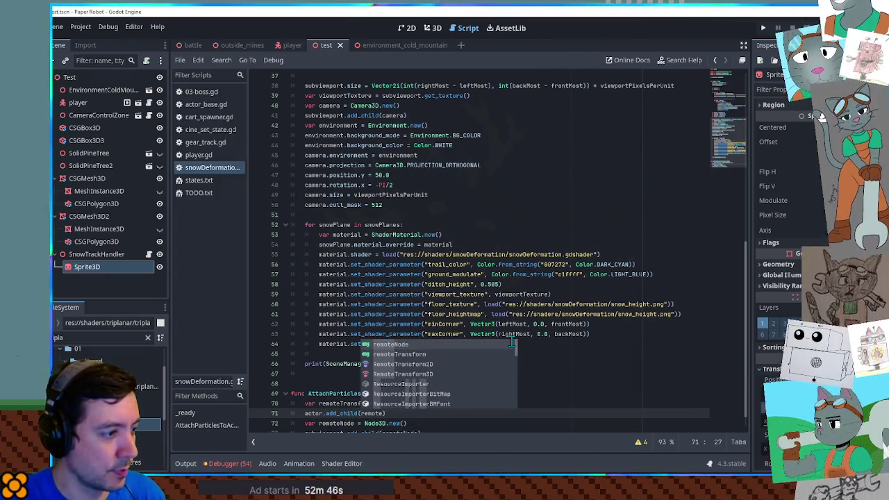
key(Return)
click(363, 431)
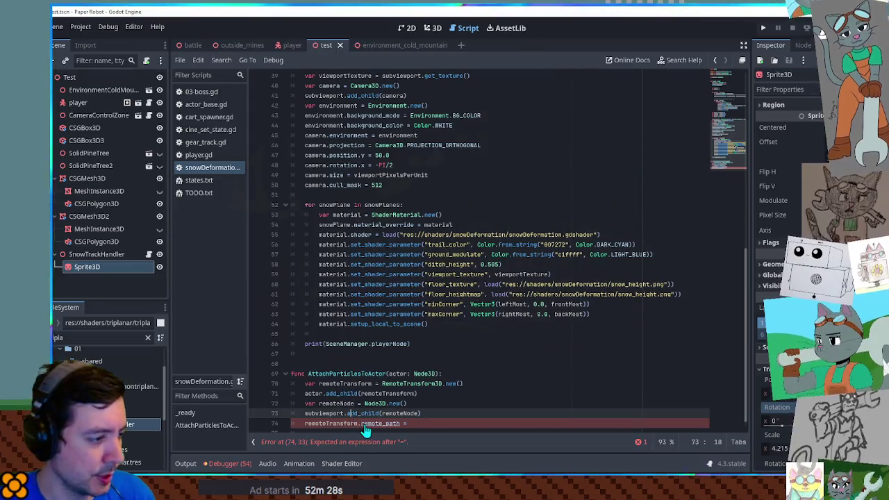
Step: Set remoteTransform.remote_path to remoteTransform.get_path_to(remoteNode), after checking the RemoteTransform3D docs
ctrl+click(362, 424)
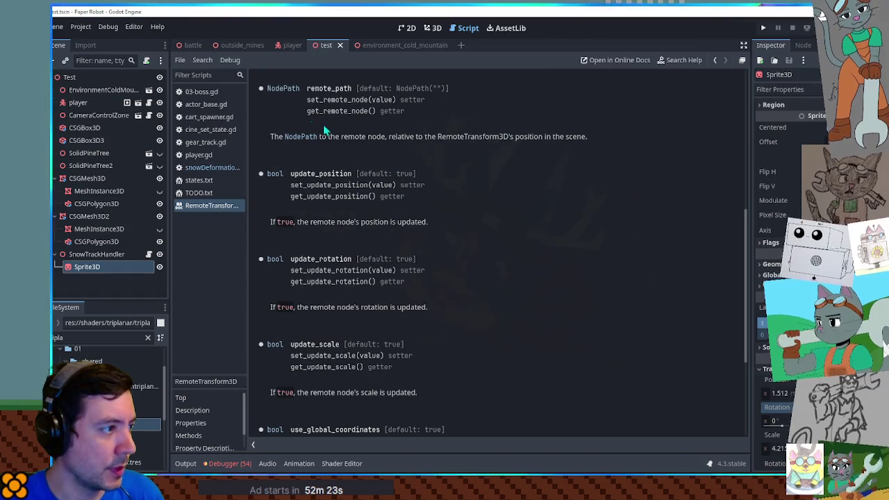
middle_click(199, 207)
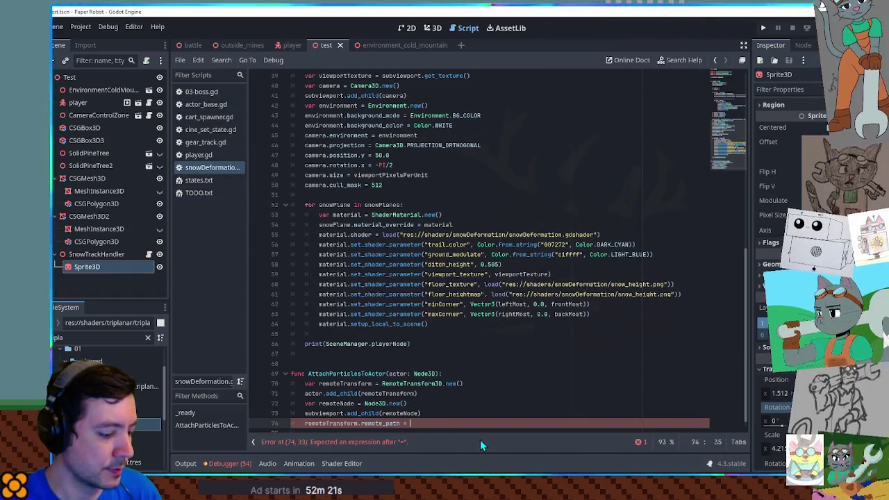
text(get_rel)
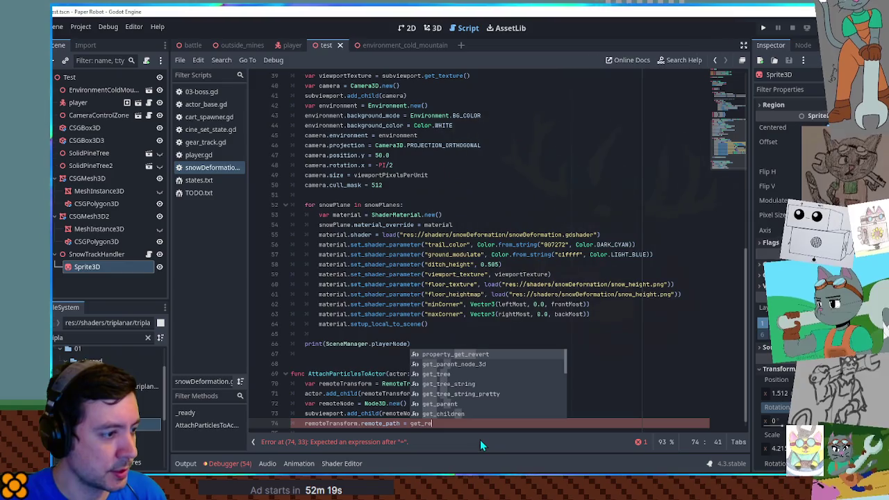
key(BackSpace)
key(BackSpace)
key(BackSpace)
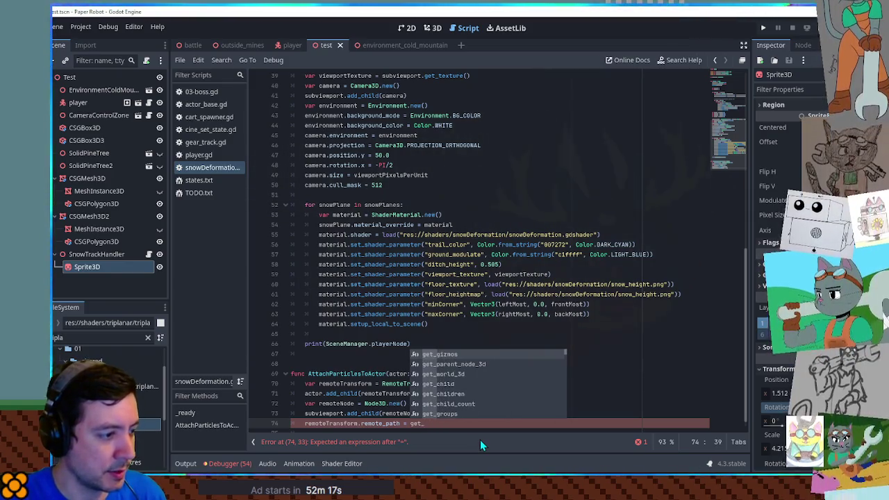
text(path_t)
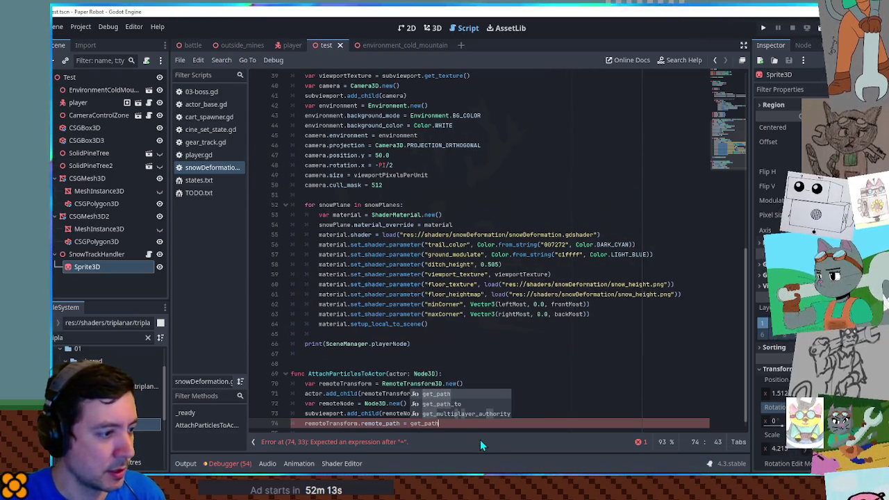
text(o)
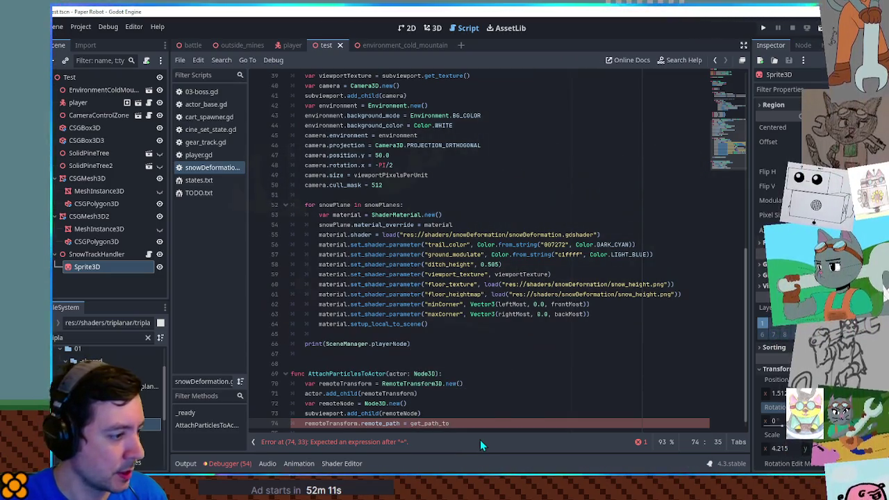
text(remote)
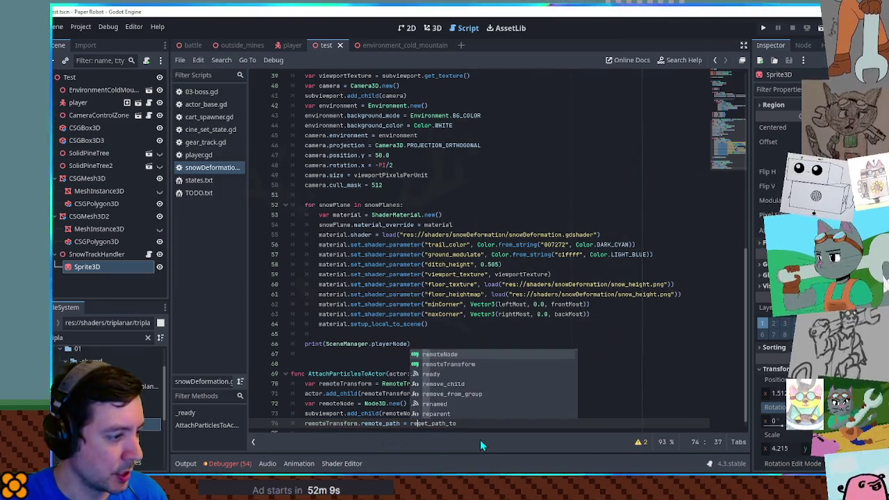
key(Down)
key(Tab)
text(.get_p)
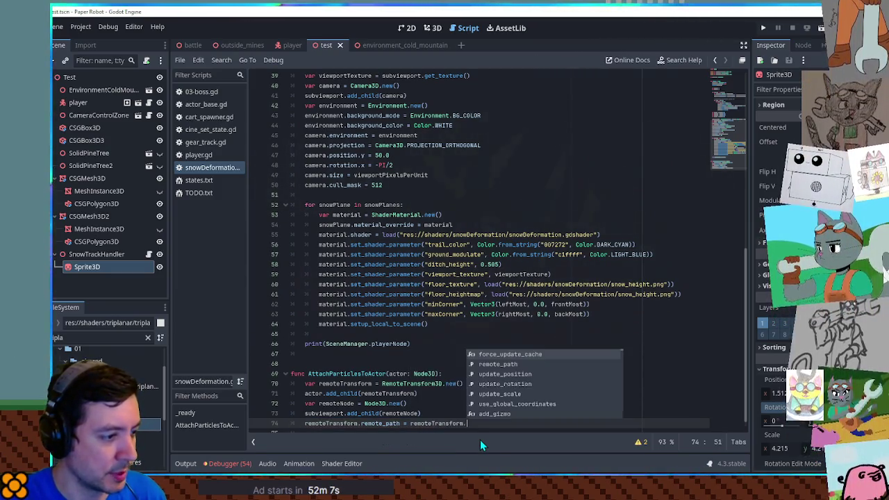
key(Down)
key(Down)
key(Down)
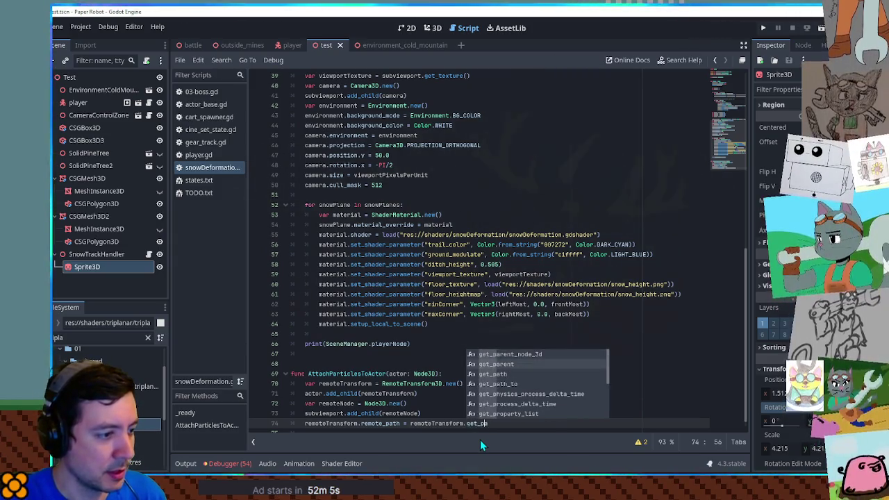
key(Tab)
text(remoteNode)
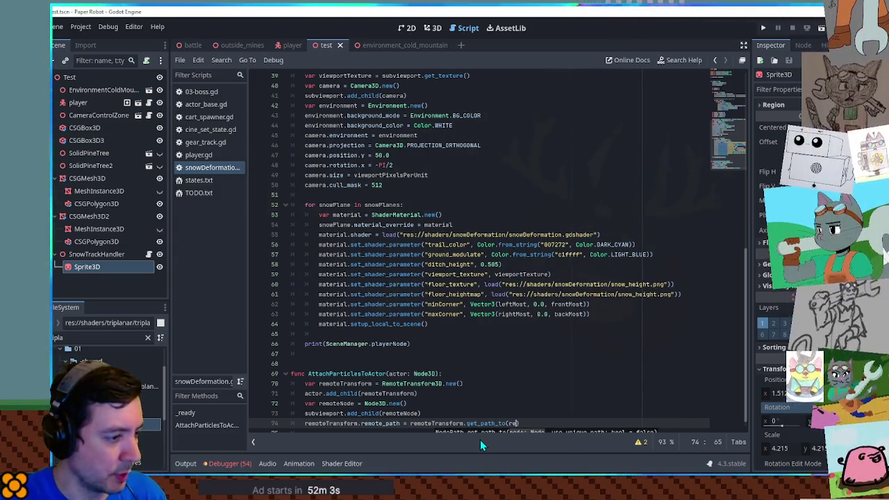
key(End)
Step: Start a remoteTransform.update_position line and look up its documentation
key(Return)
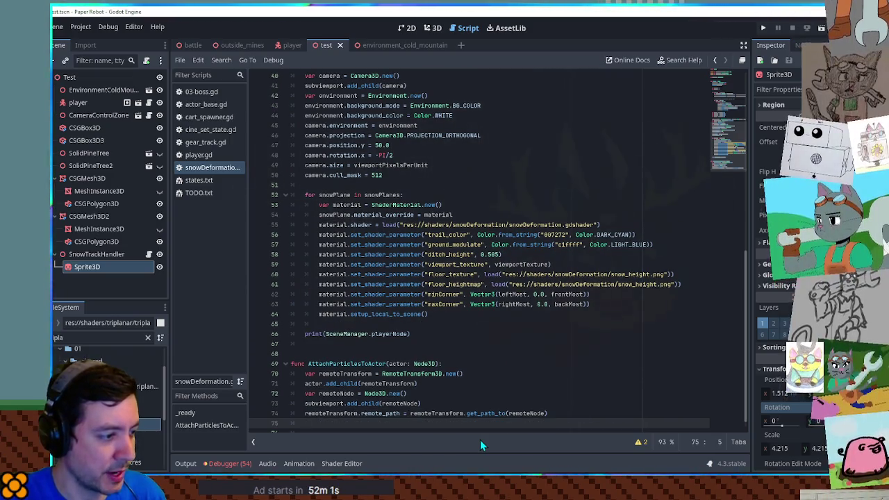
text(remoteTr)
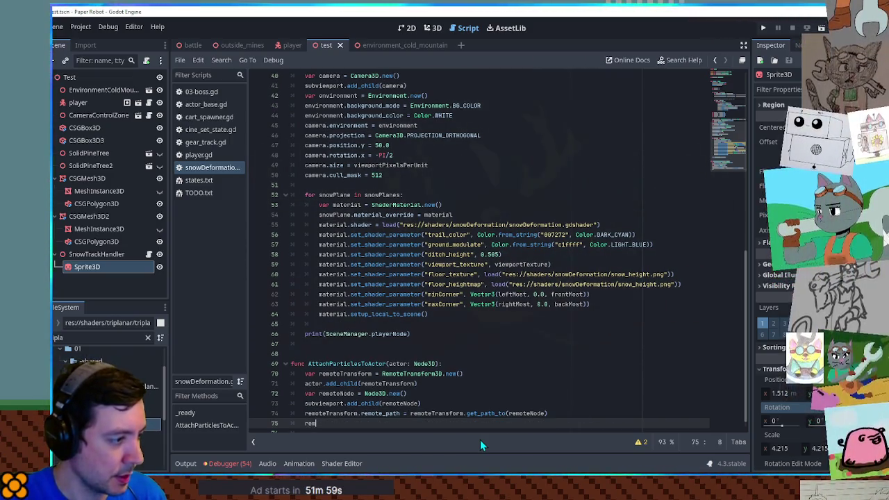
key(Return)
text(.)
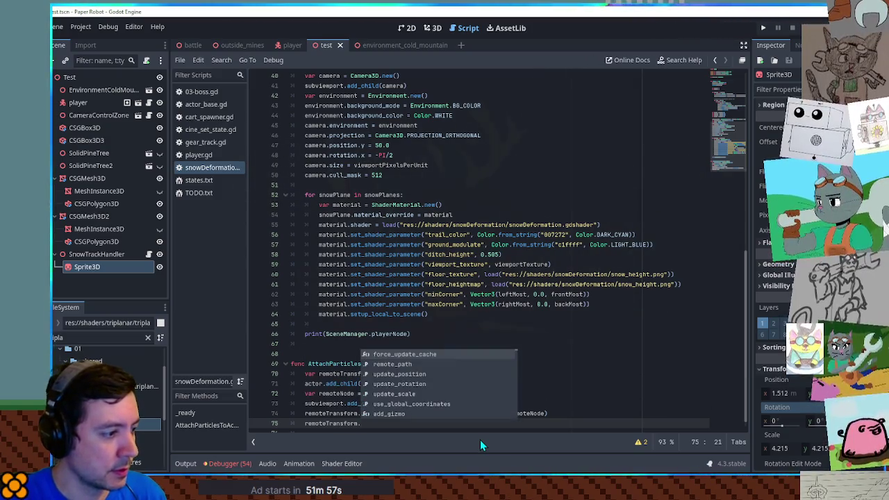
key(Return)
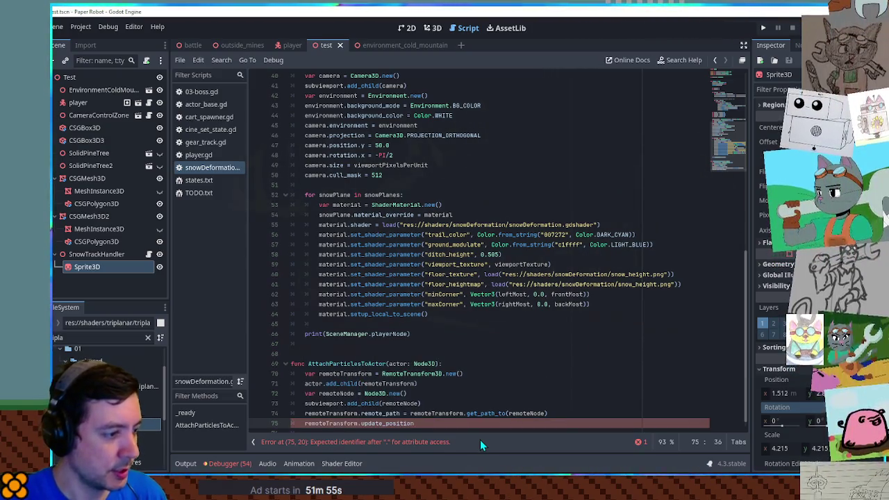
ctrl+click(403, 423)
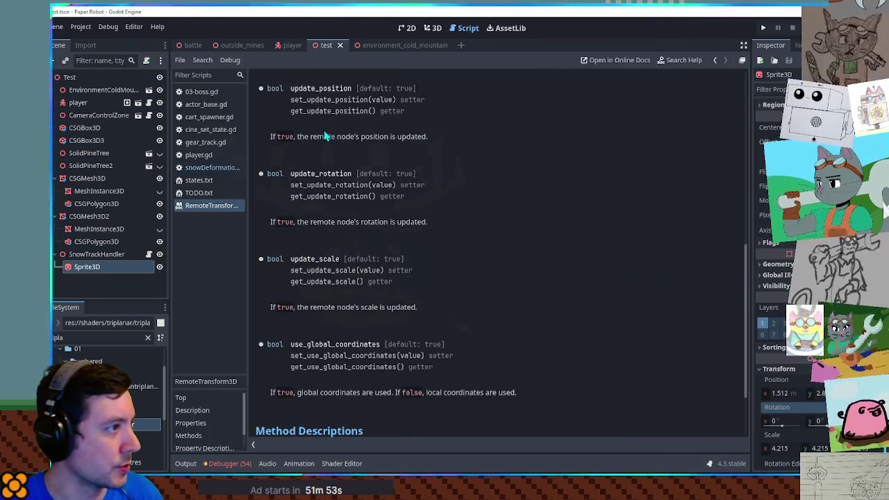
Step: Close the docs and delete the unfinished remoteTransform.update_position line
middle_click(211, 203)
click(431, 431)
key(shift+Home)
key(BackSpace)
key(Return)
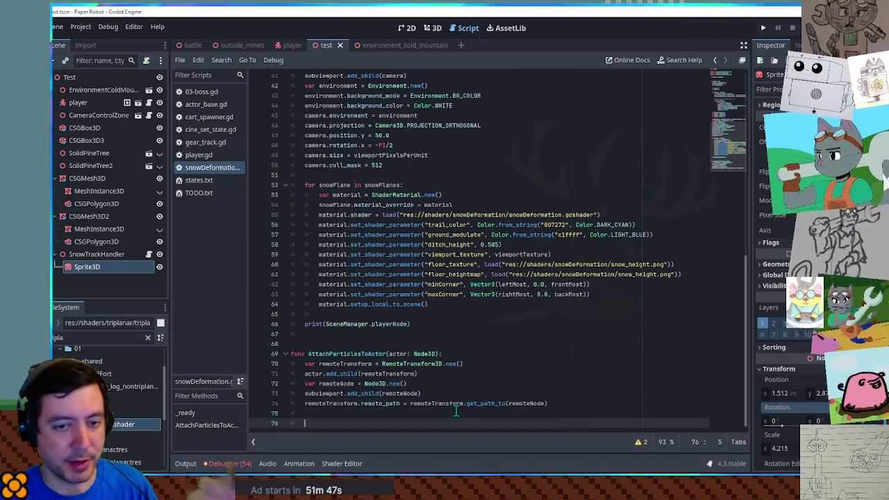
scroll(458, 406, down, 1)
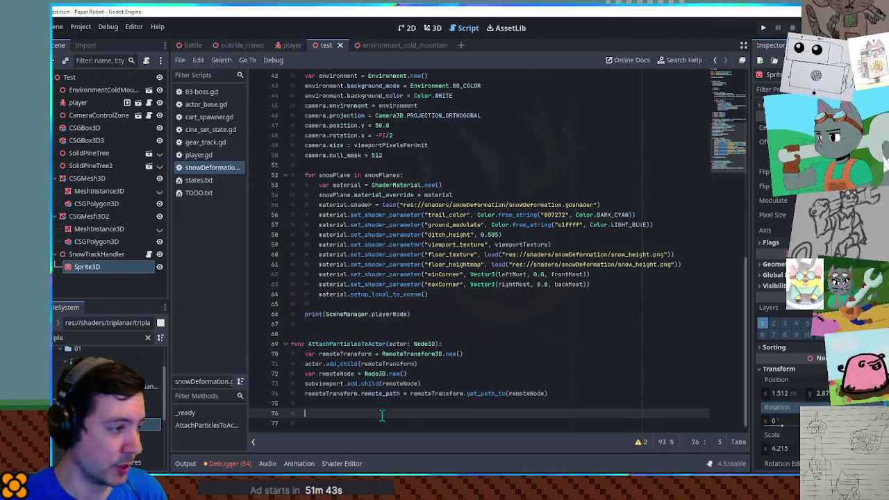
key(ctrl+Home)
double_click(67, 339)
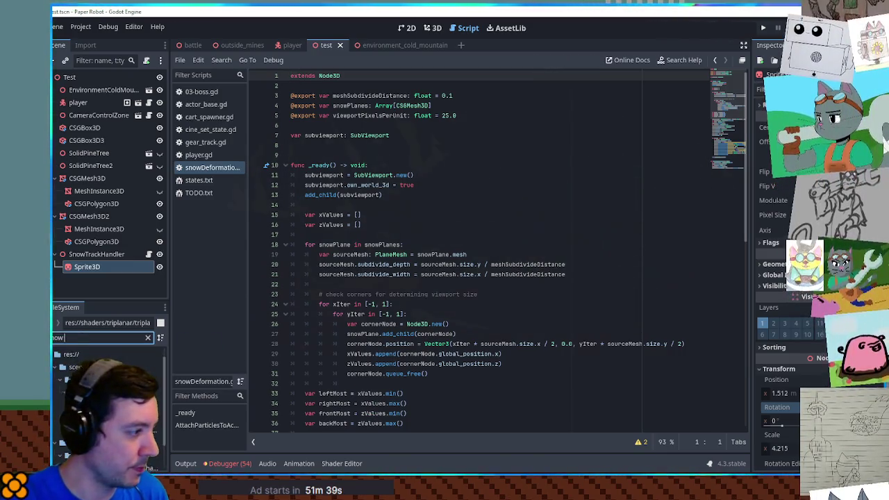
Step: Filter the FileSystem for 'snow' and drop snow_tracks_particles.tscn in as const SNOW_TRACKS_PARTICLES
text(snow)
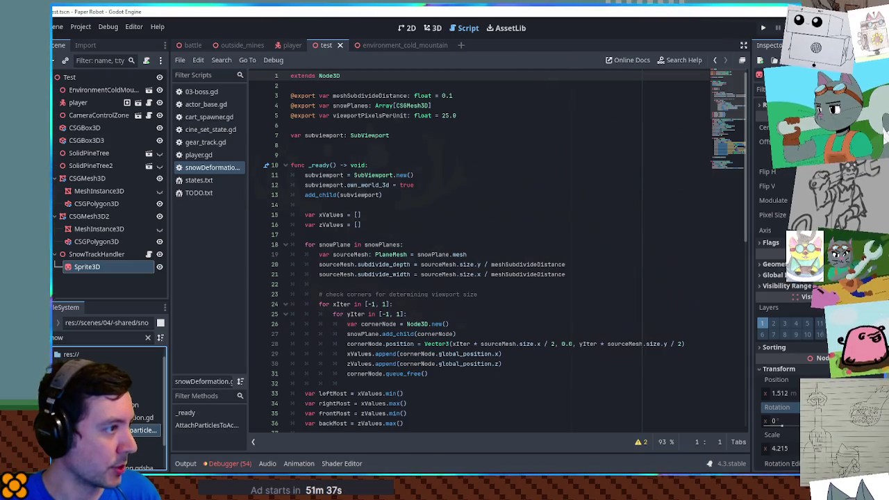
click(143, 430)
mouse_move(142, 430)
mouse_down()
mouse_move(341, 80)
mouse_move(295, 147)
mouse_up()
double_click(332, 145)
scroll(340, 278, down, 14)
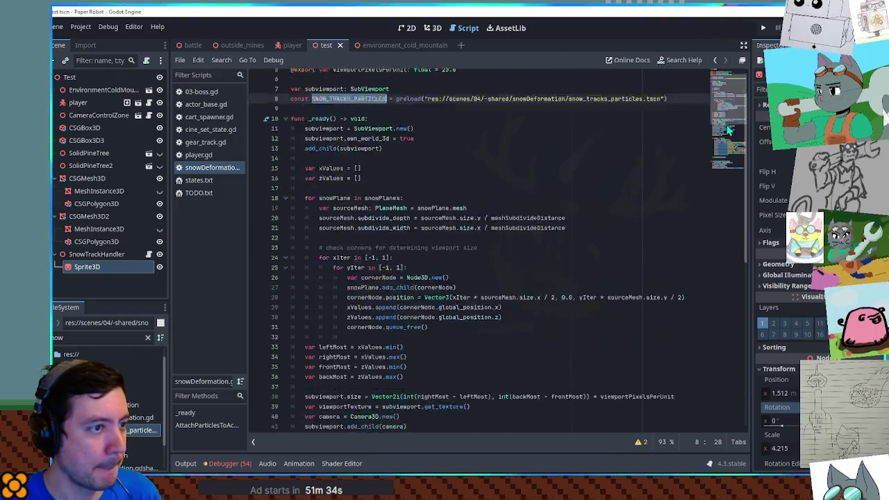
Step: Begin var particles = SNOW_TRACKS_PARTICLES.instantiate in AttachParticlesToActor
click(351, 405)
key(Return)
text(va)
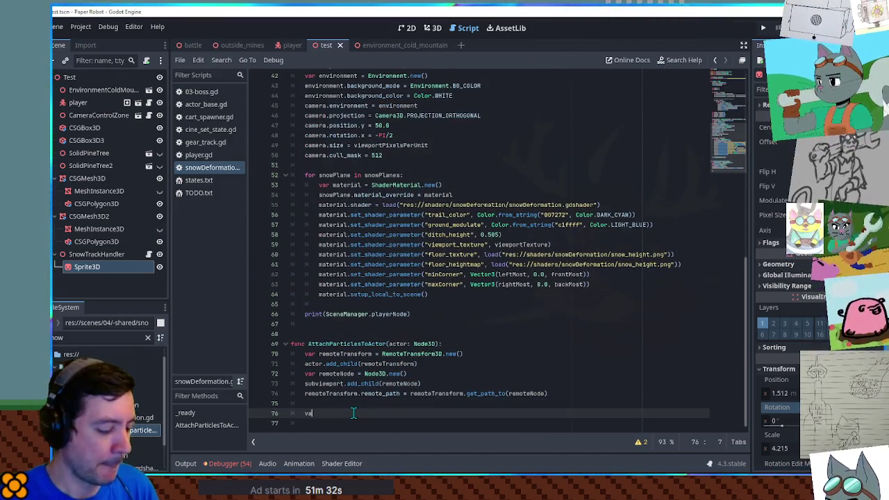
text(r particles = )
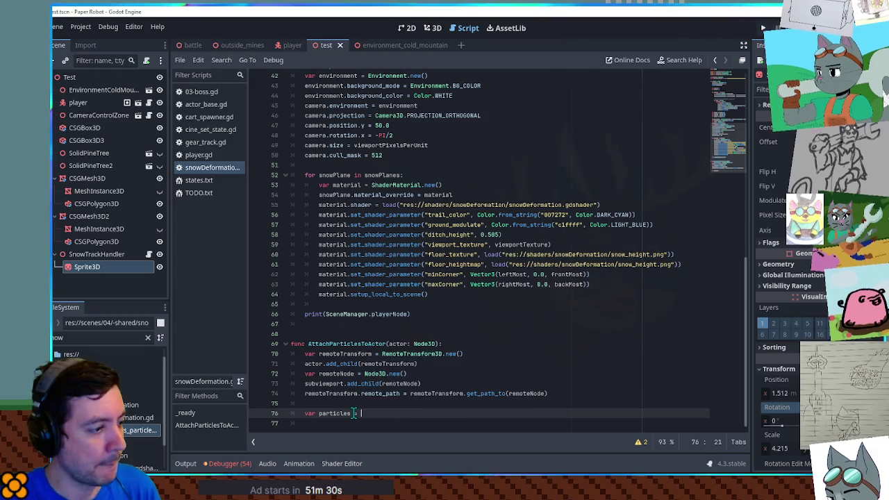
text(SNOW_TRACKS_PARTICLES.inst)
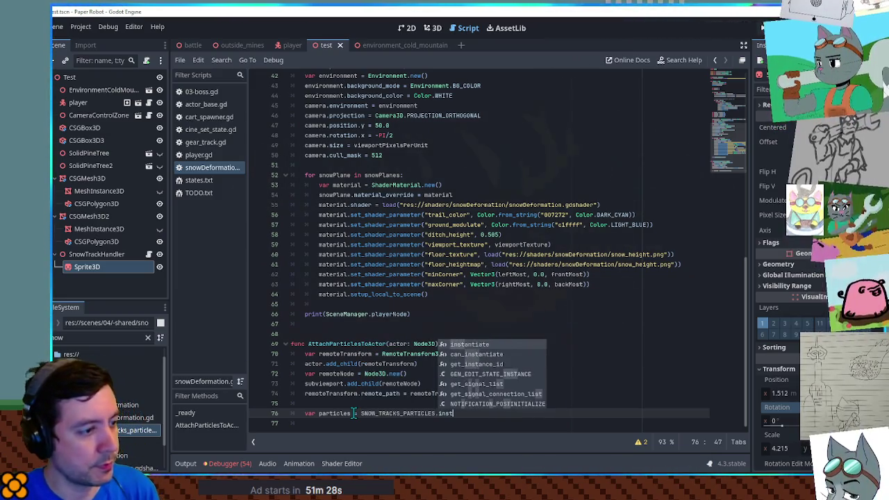
Step: Instantiate the particles and add them with remoteNode.add_child(particles)
key(Return)
key(Return)
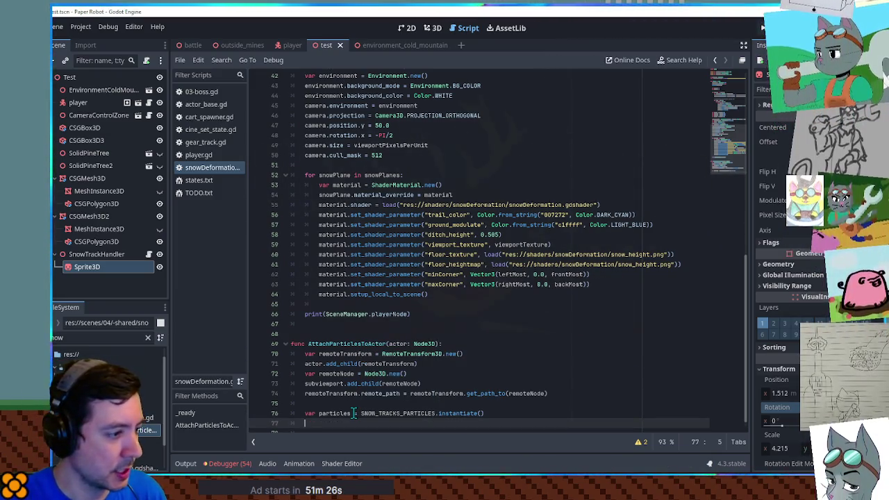
text(remoteNode.add)
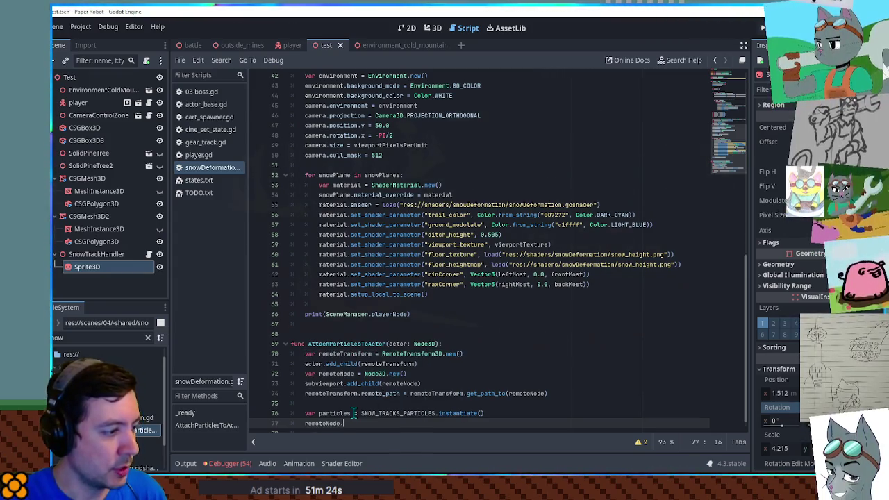
key(Down)
key(Return)
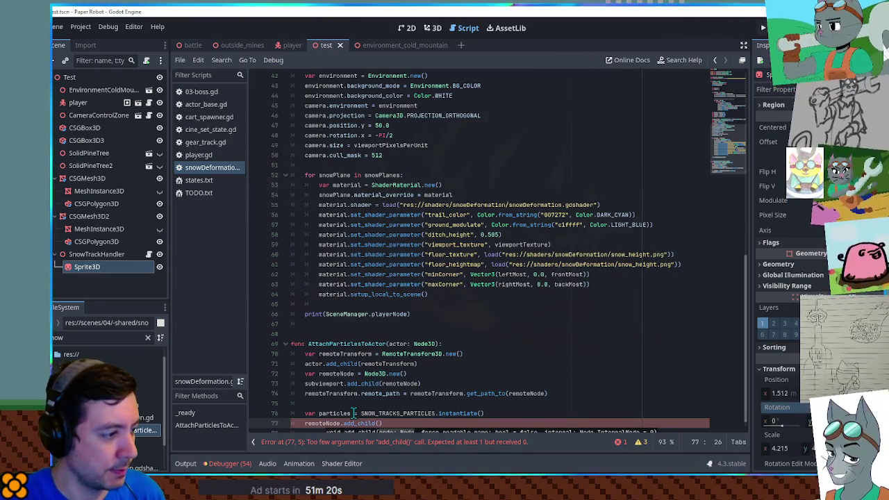
text(par)
key(Return)
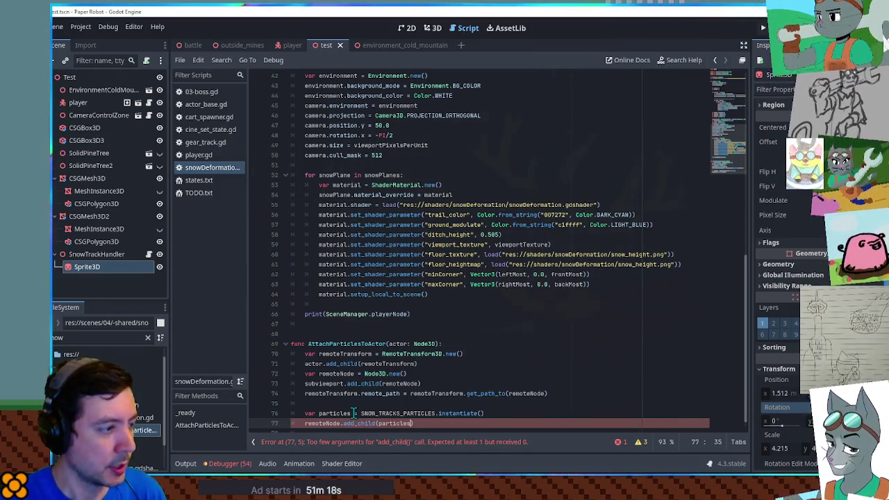
Step: Replace print on line 66 with an AttachParticlesToActor call and run the game
double_click(335, 343)
key(ctrl+c)
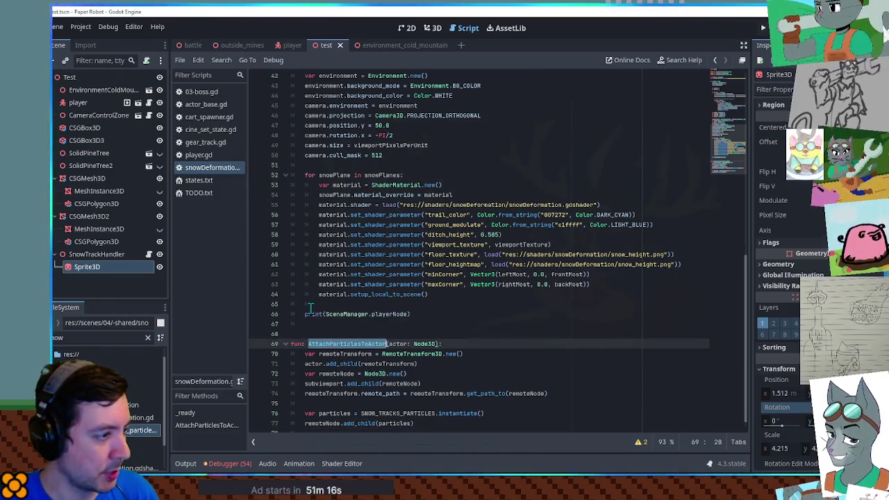
double_click(313, 314)
key(ctrl+v)
click(506, 296)
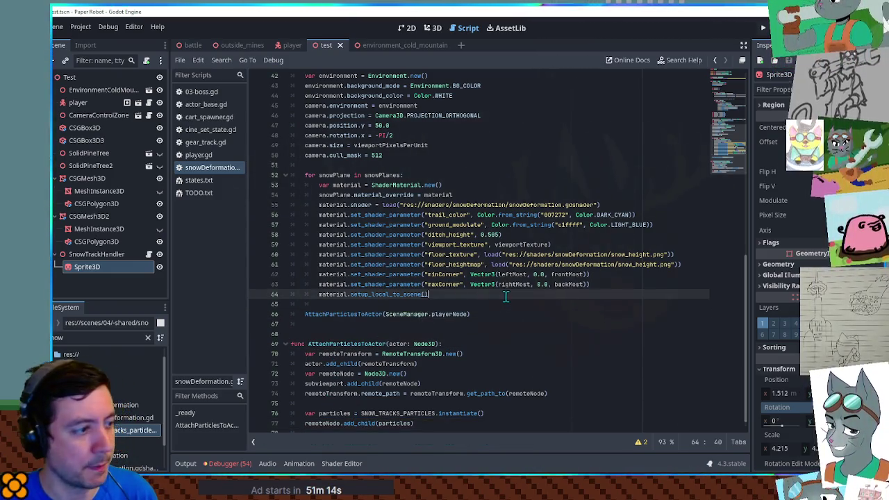
key(F6)
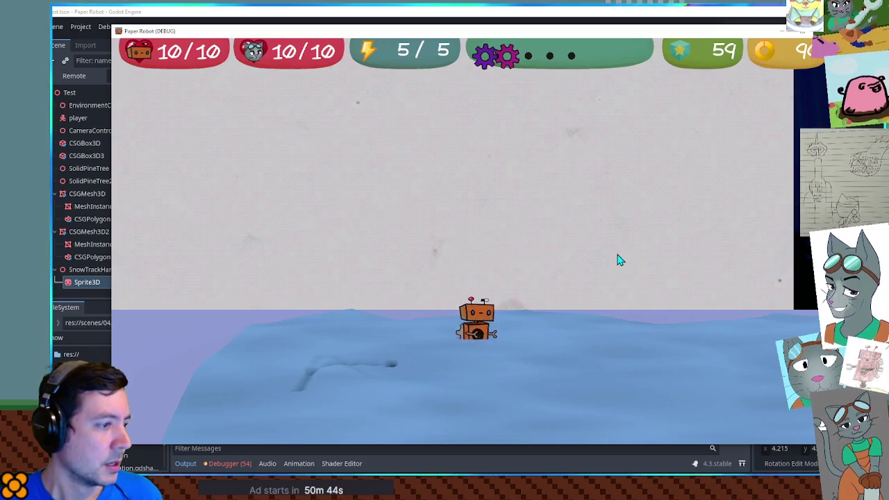
Step: Jump the robot onto the ice platform to check the tracks, then stop the game
key(space)
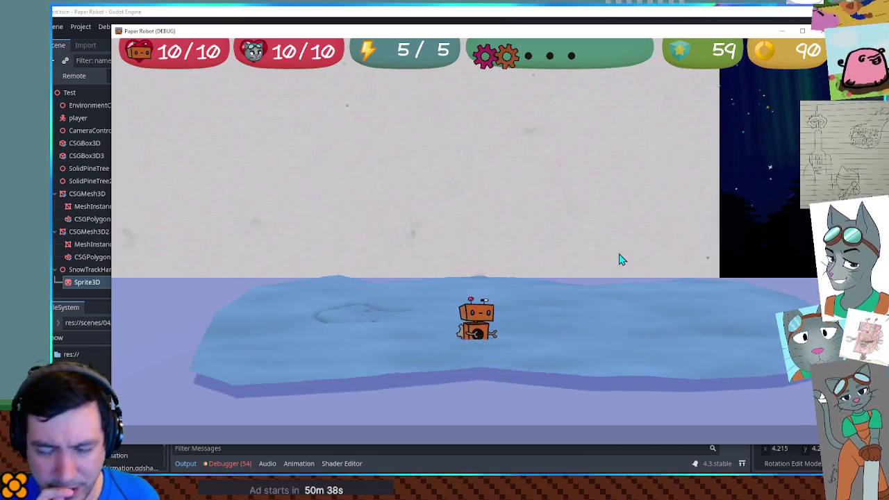
key(F8)
click(389, 165)
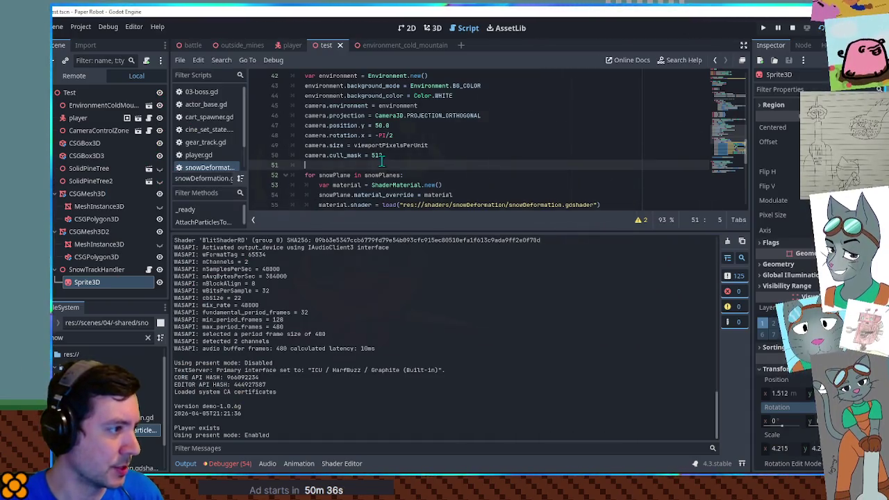
Step: Add '# TODO prevent tracks while jumping' on line 79 of snowDeformation.gd and rerun the game
scroll(399, 202, down, 8)
click(399, 207)
text(# TODO prevent tracks while jumping)
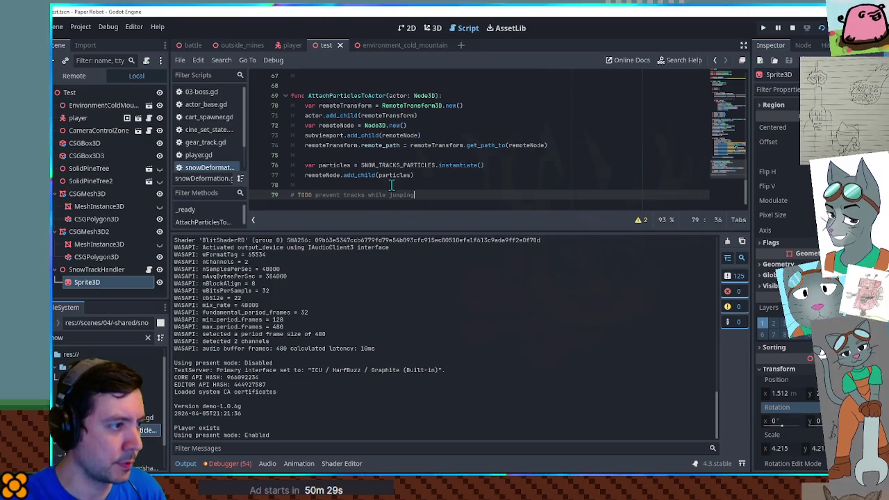
key(F6)
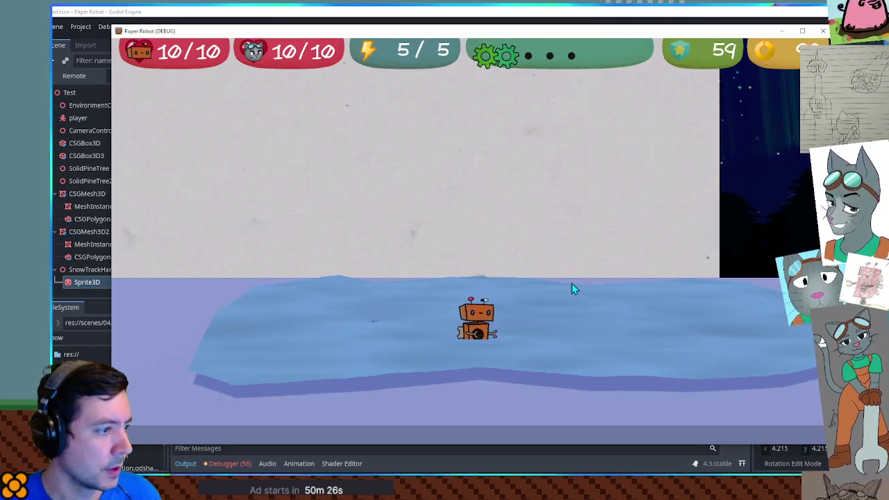
Step: Walk the robot back and forth between the ice slabs and paths, then return to the editor
key(d)
key(a)
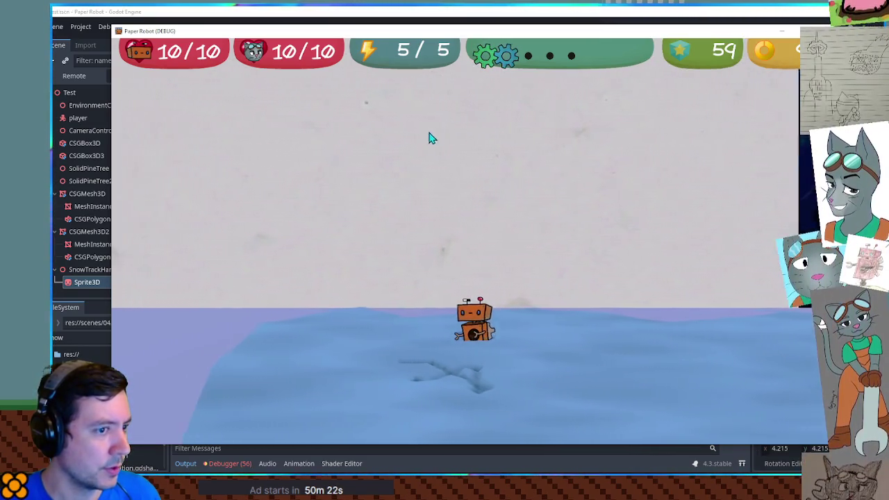
key(w)
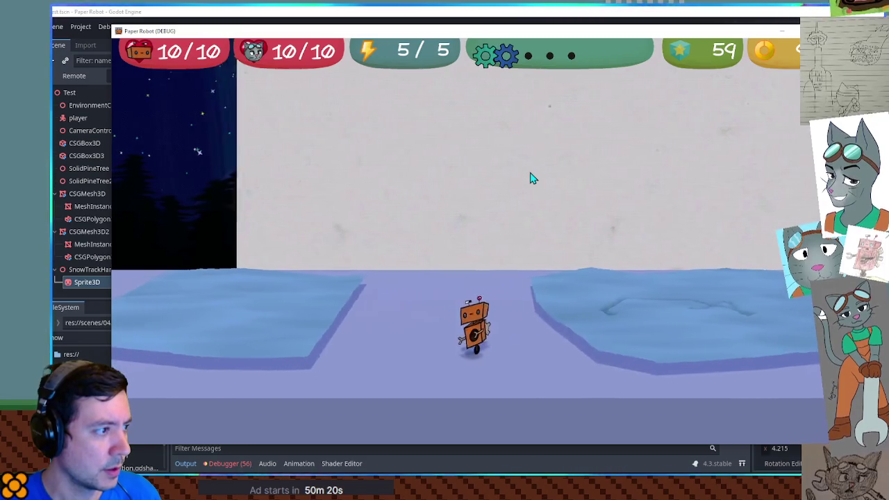
key(a)
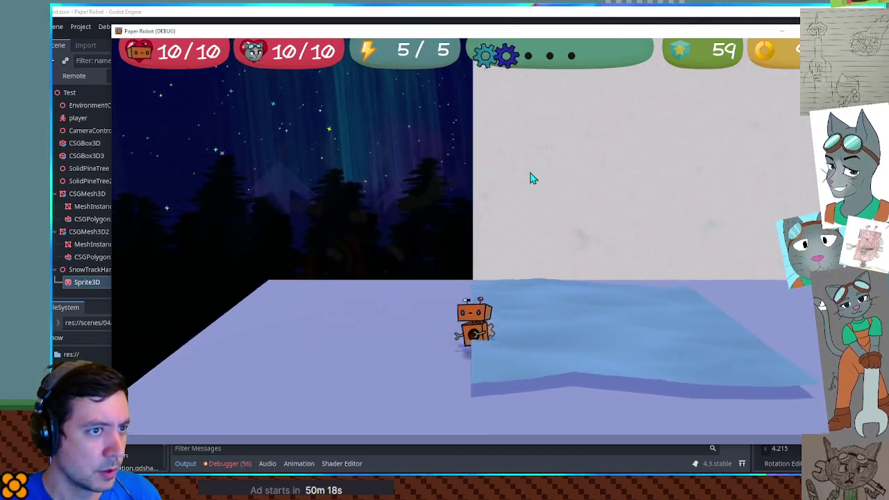
key(s)
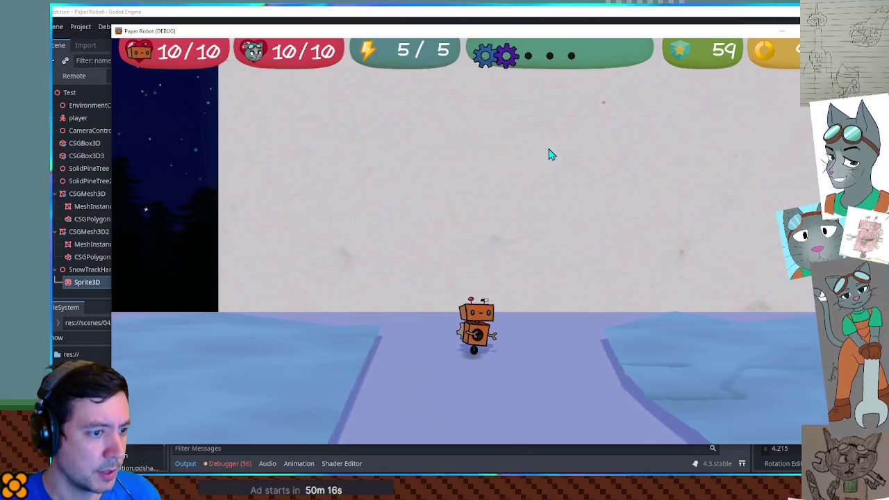
key(d)
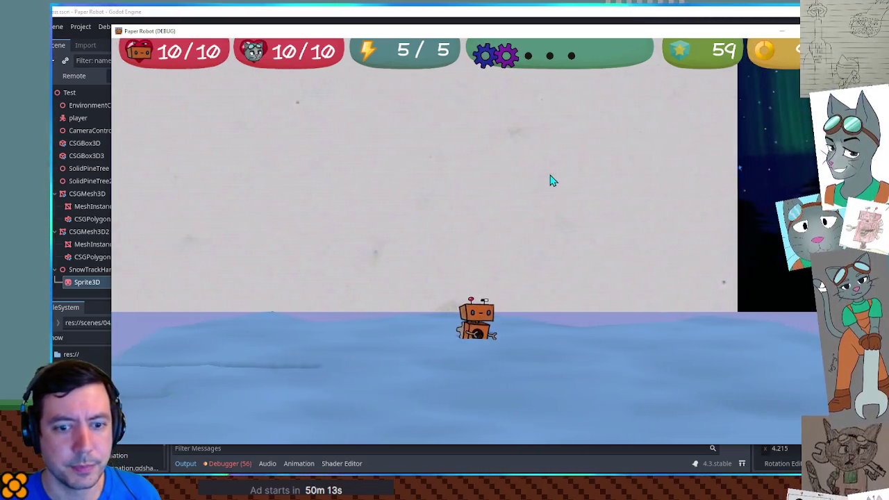
key(d)
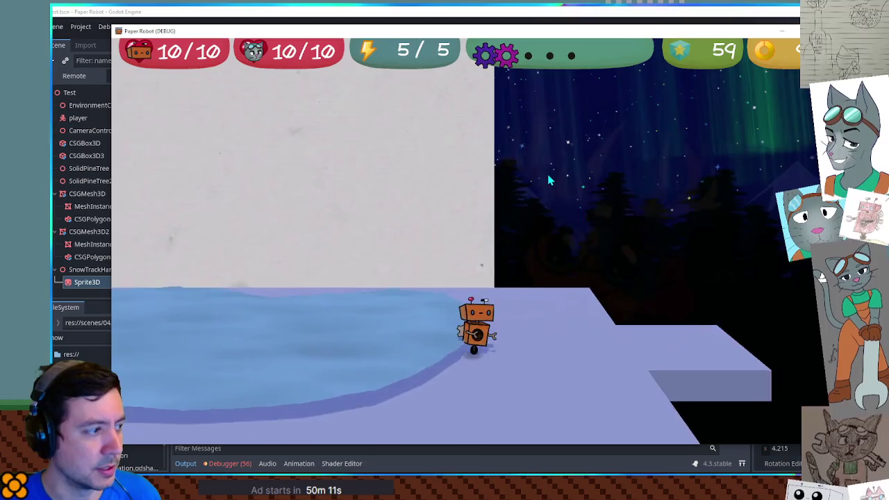
key(a)
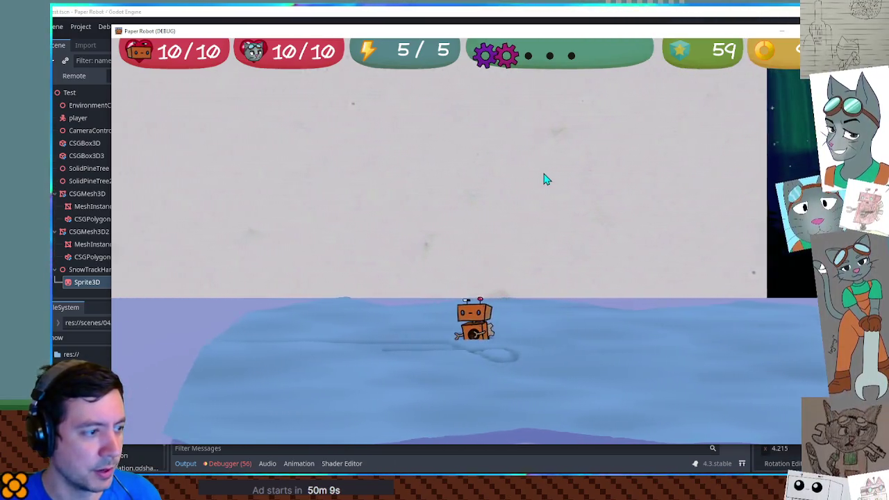
key(a)
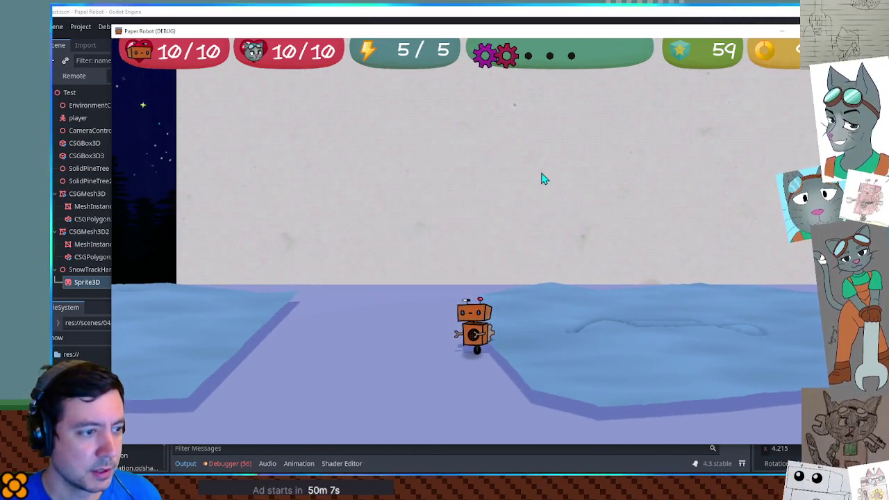
key(d)
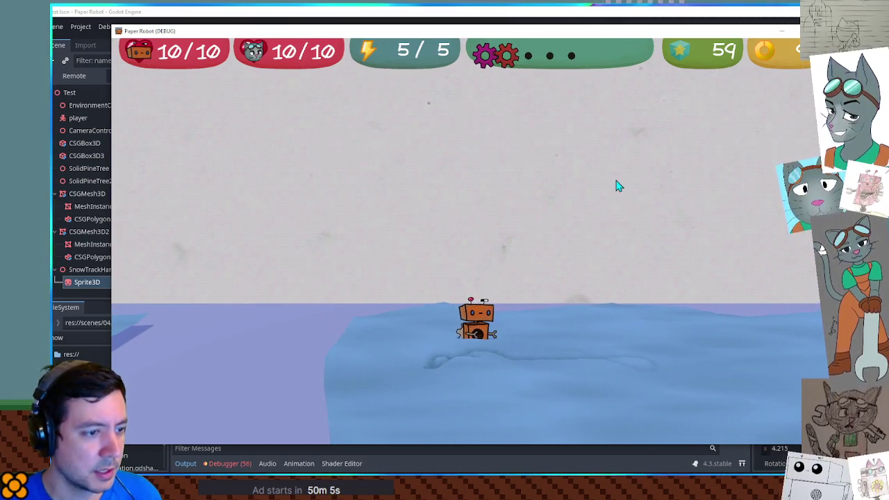
click(612, 11)
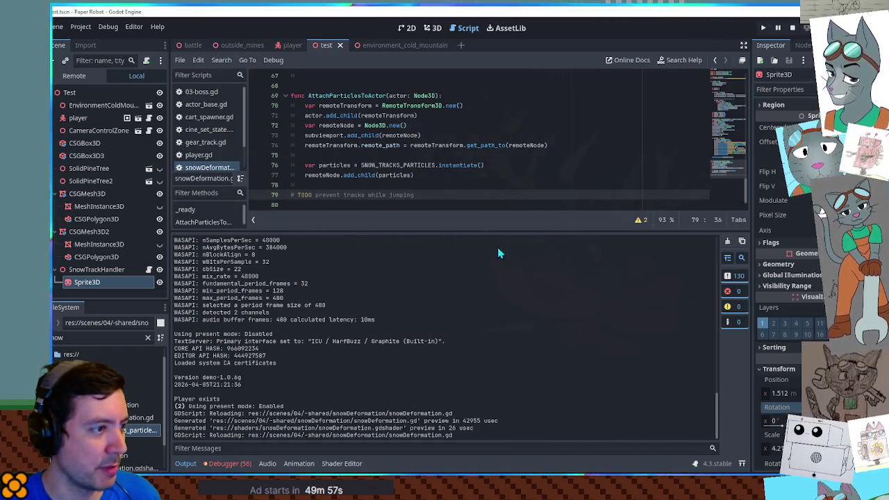
Step: Enlarge the code view, stop the game, hide Sprite3D and MeshInstance3D, and rerun the game
drag(490, 234, 502, 361)
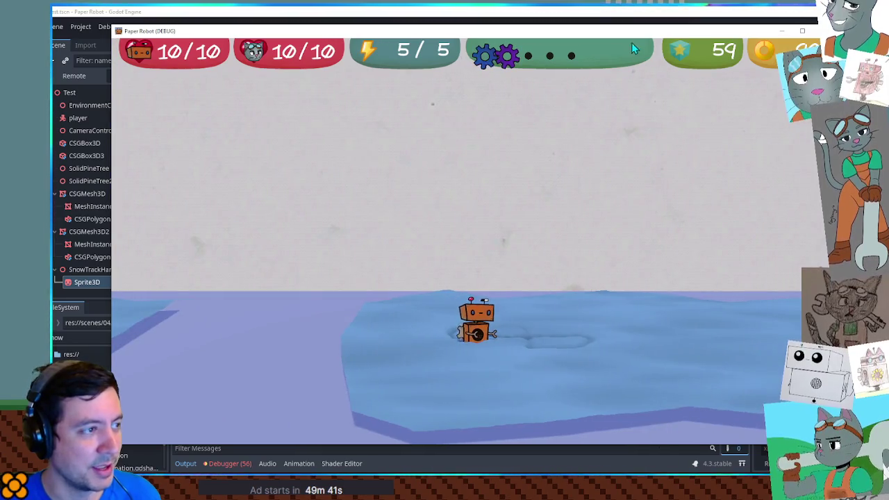
key(F8)
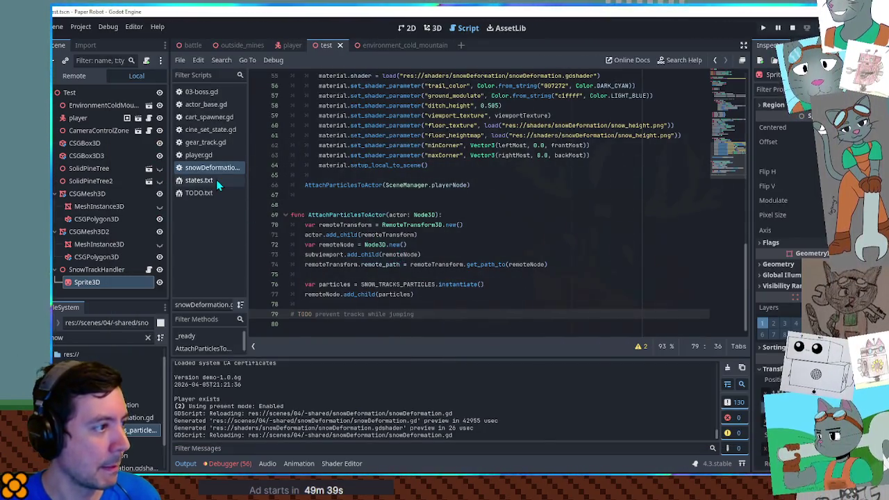
click(159, 206)
click(159, 282)
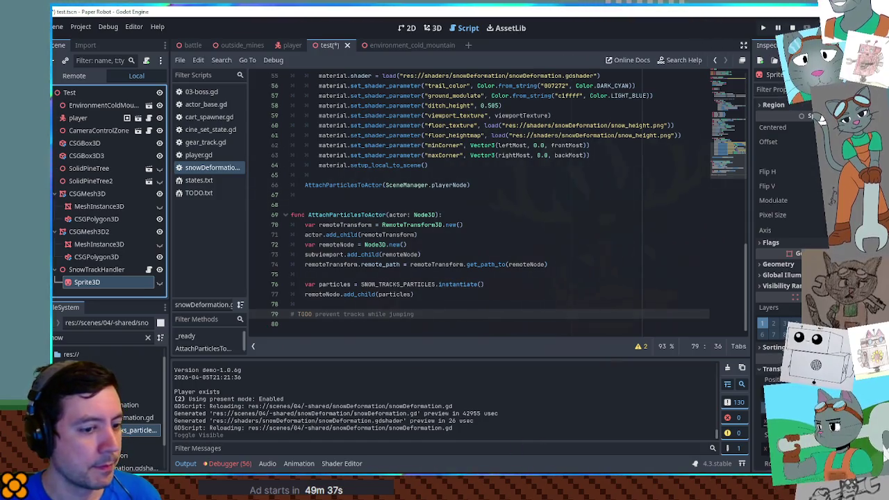
key(F6)
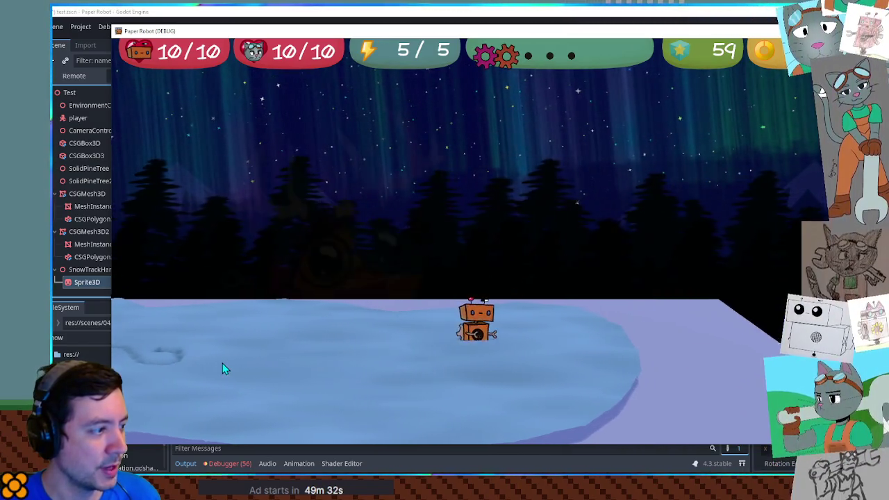
Step: Cancel the node rename, then jump and walk the robot left and right across the ice lake
double_click(87, 282)
key(alt+Tab)
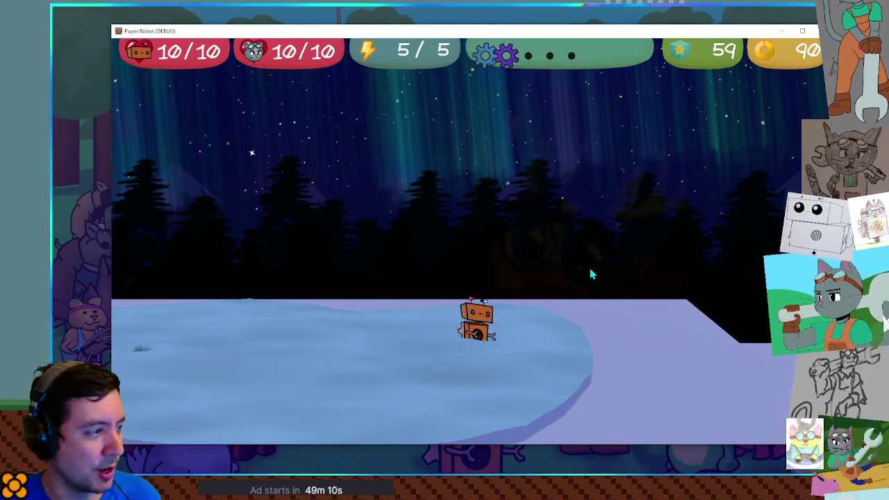
key(space)
key(Right)
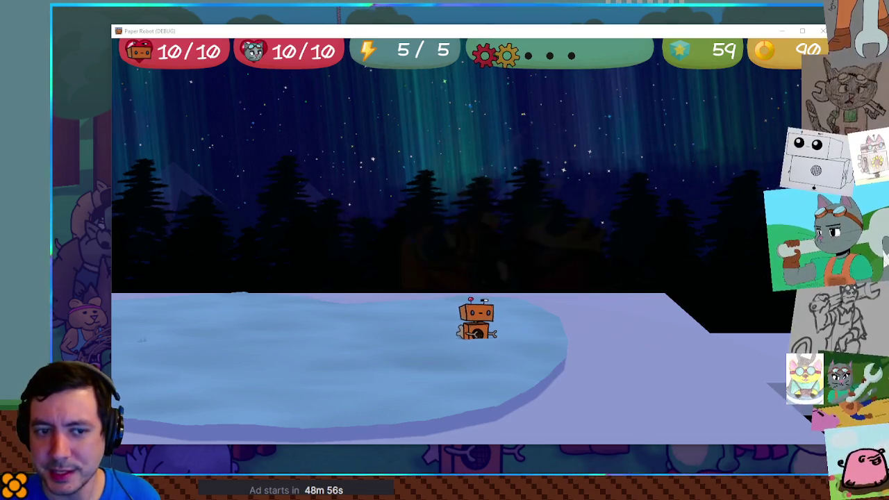
click(407, 327)
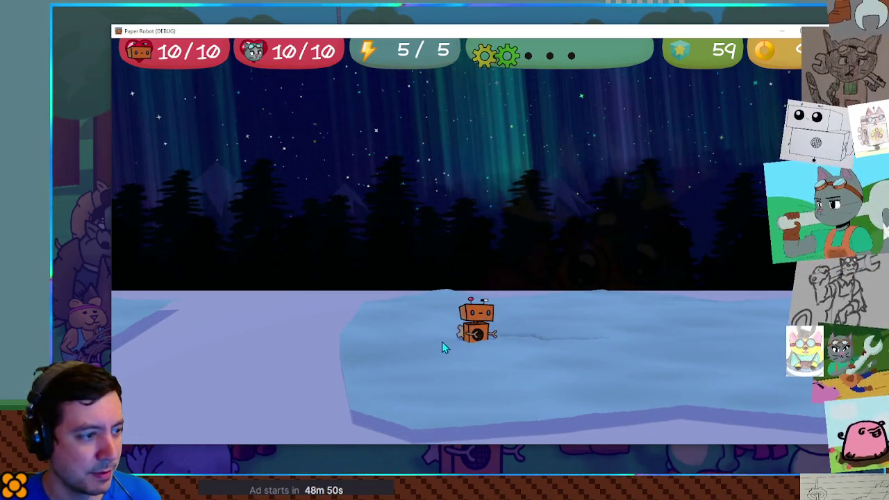
key(Right)
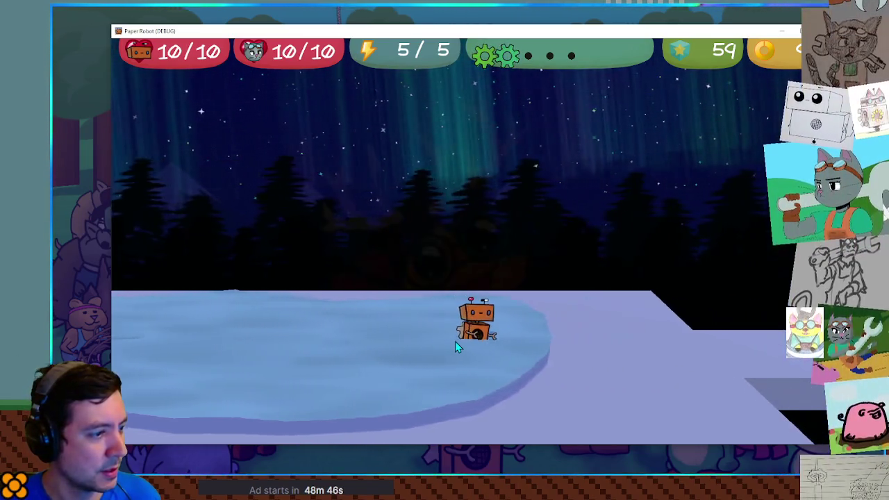
key(Left)
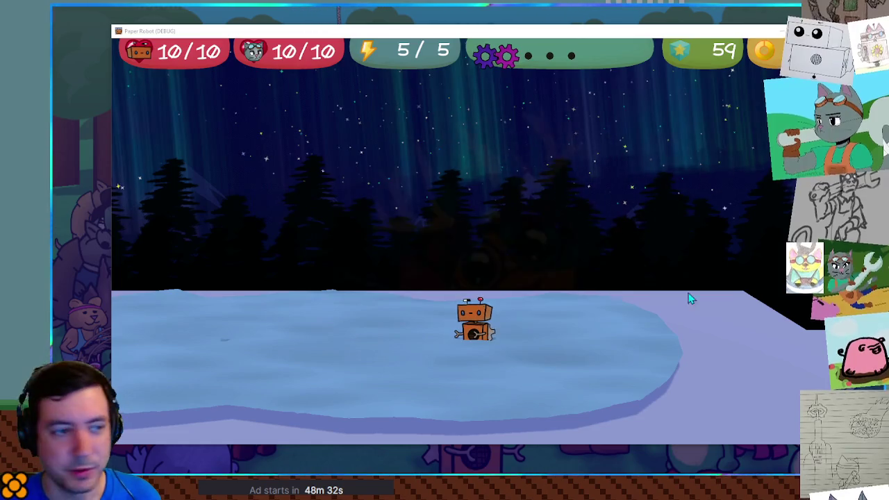
Step: Walk the robot left, right, forward and back across the frozen lake to inspect its trail
key(a)
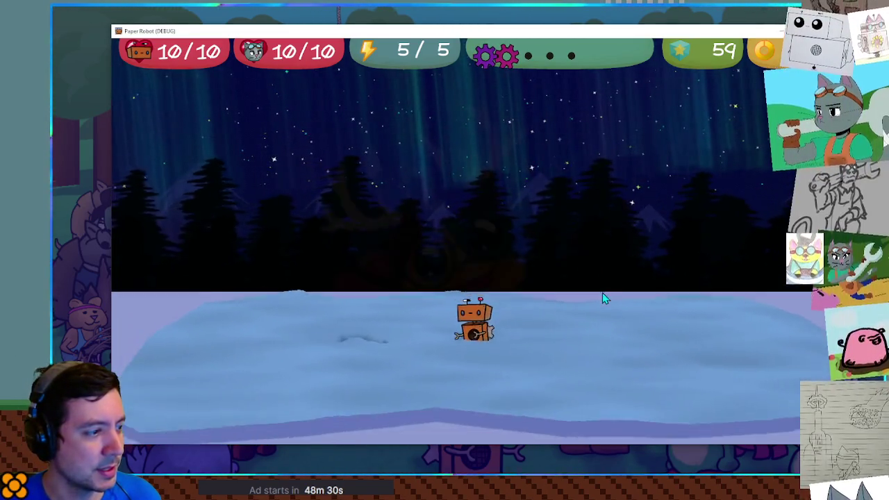
key(a)
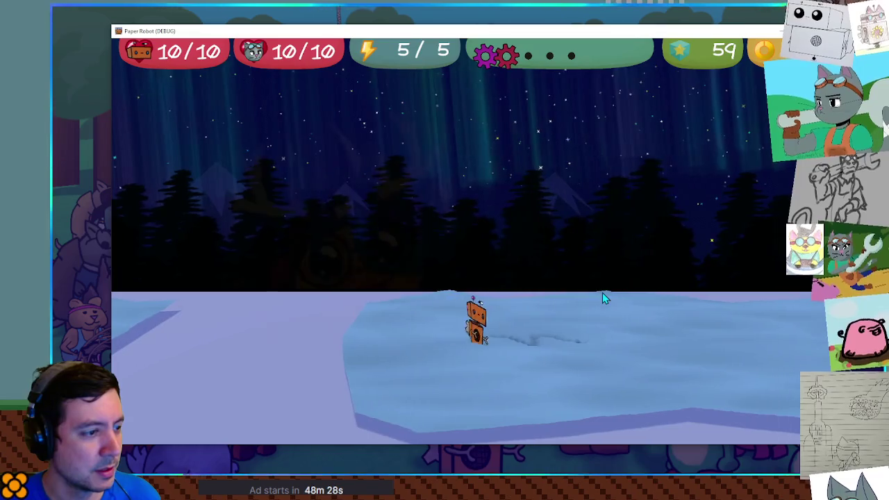
key(d)
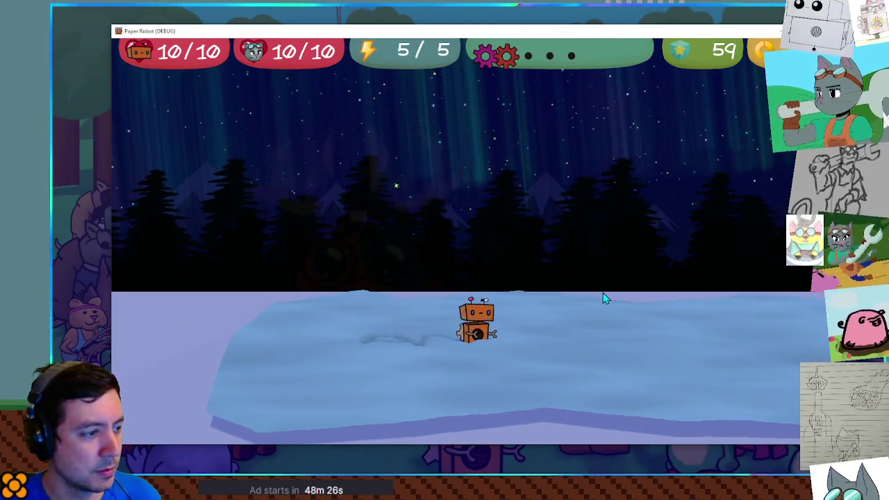
key(w)
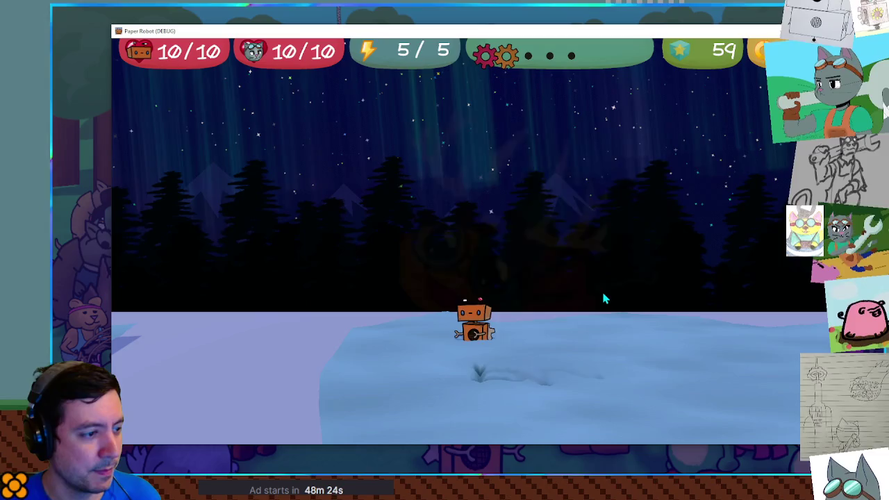
key(d)
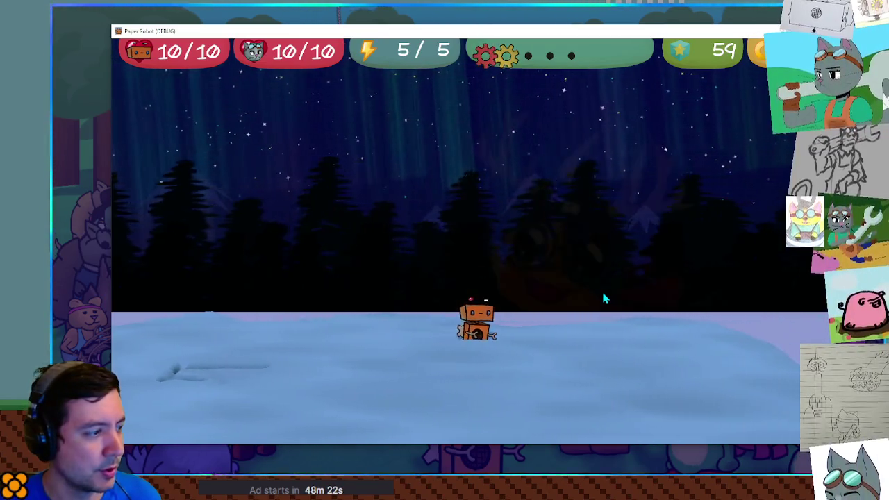
key(s)
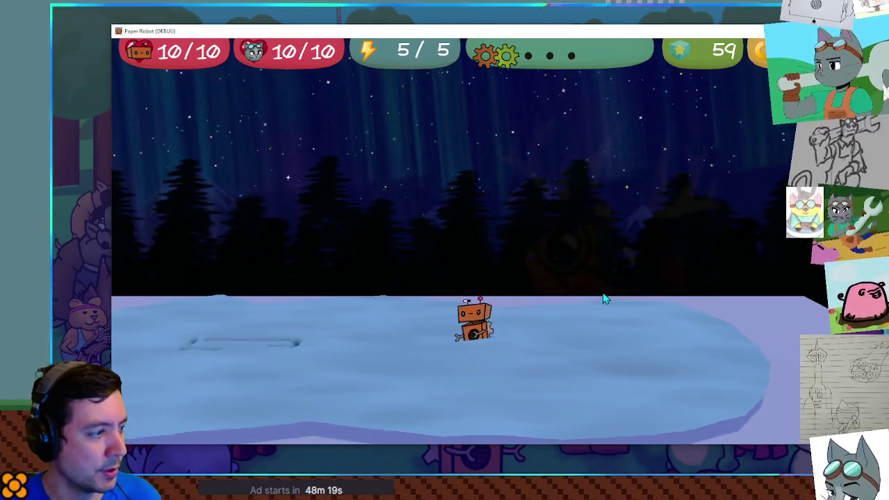
key(a)
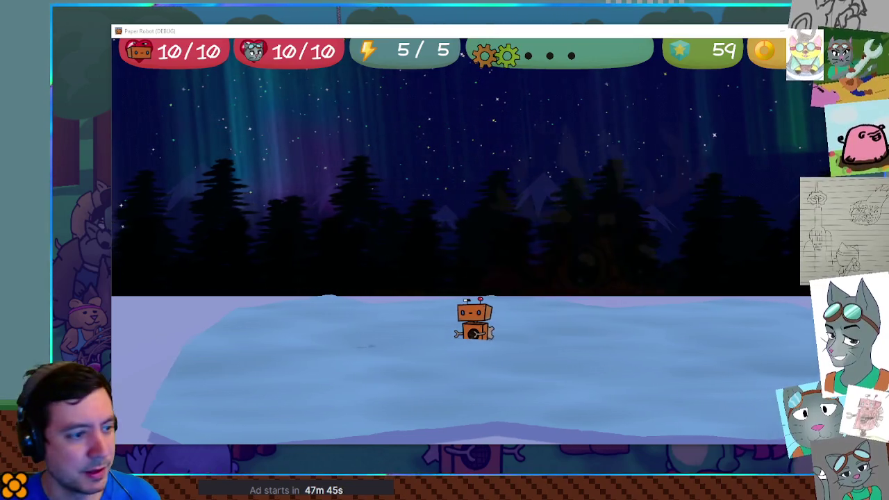
key(a)
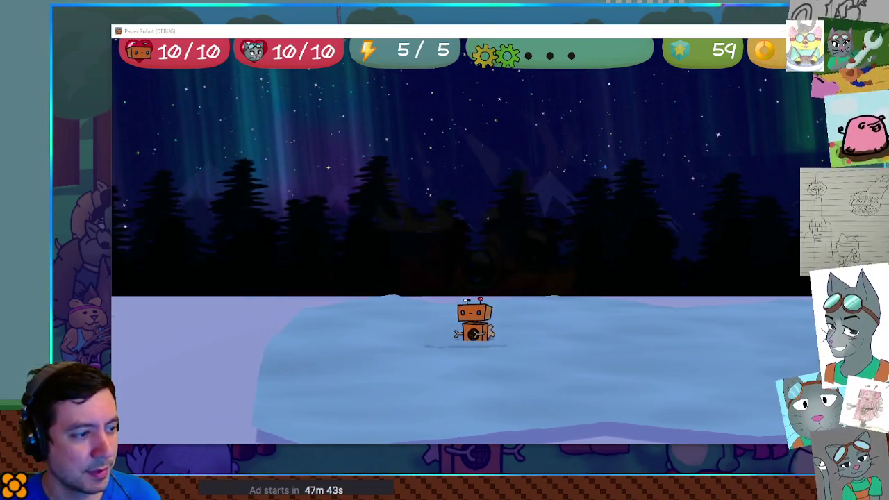
key(a)
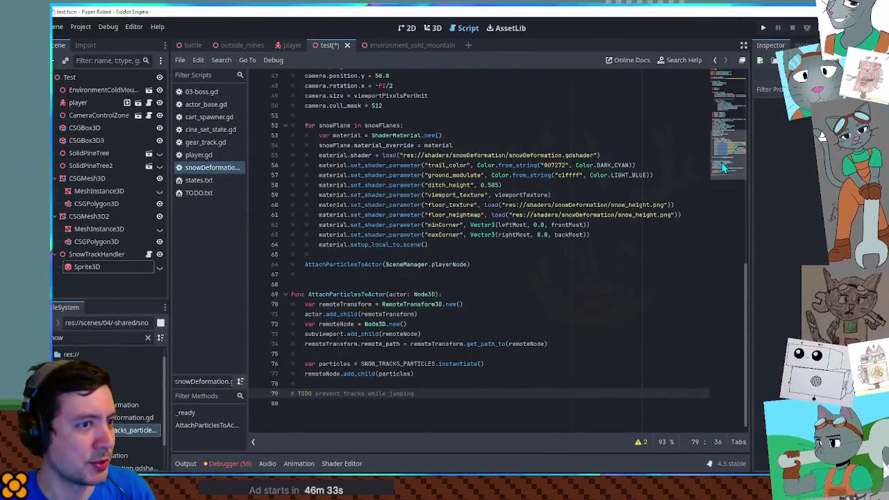
Step: Search the script for subviewport.add_child to find its uses
drag(722, 167, 732, 79)
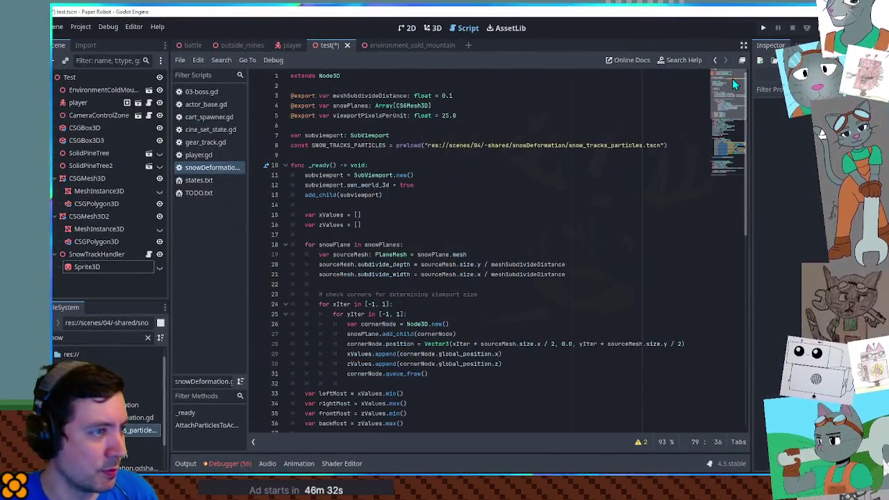
double_click(324, 185)
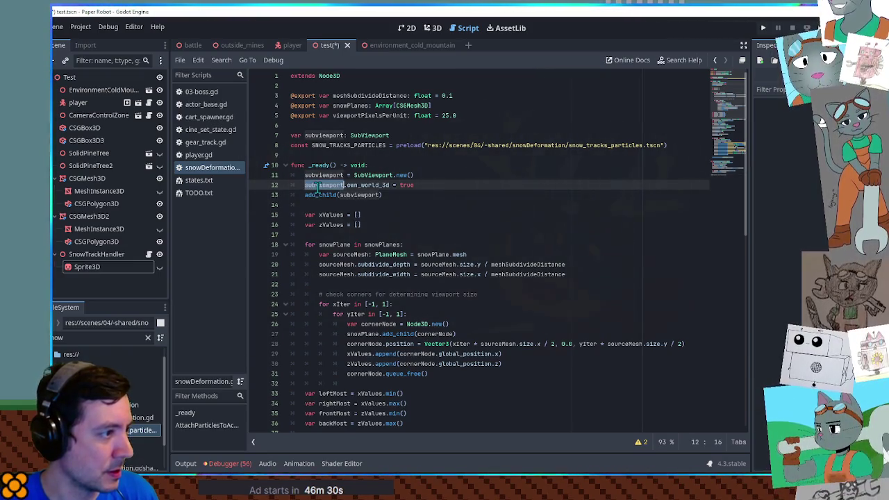
scroll(366, 220, down, 10)
scroll(363, 221, down, 3)
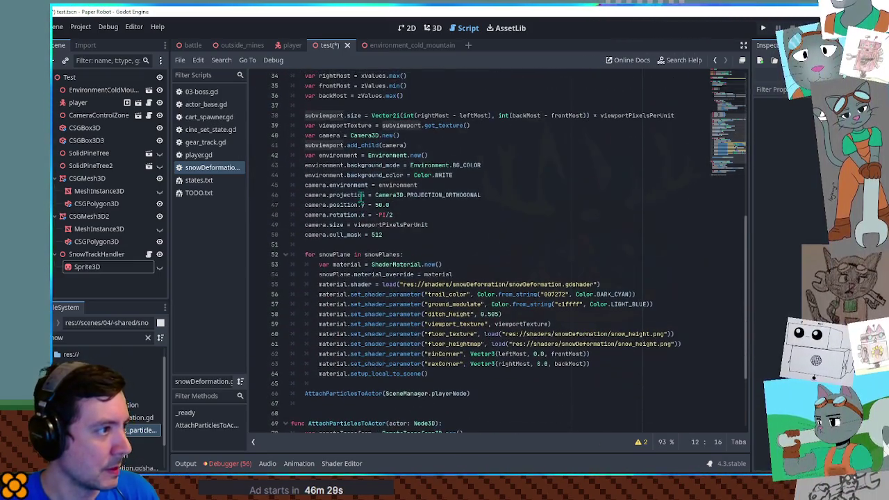
double_click(330, 146)
drag(330, 146, 360, 146)
key(ctrl+f)
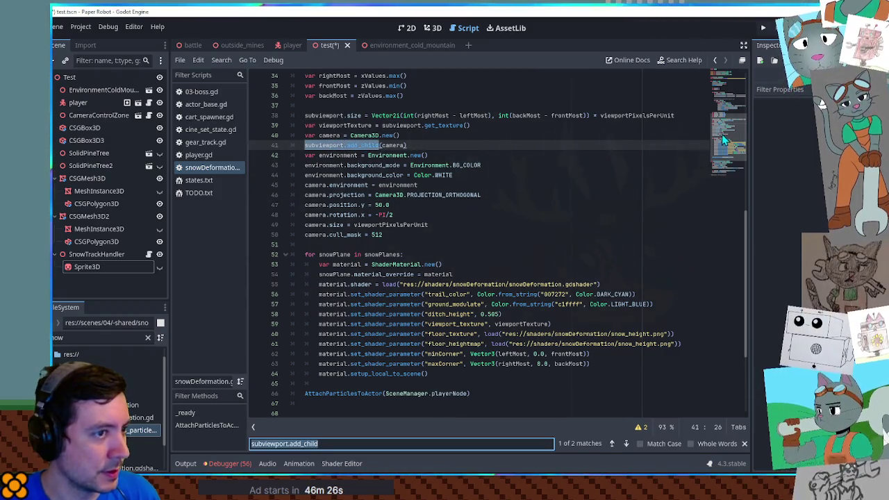
drag(721, 134, 727, 164)
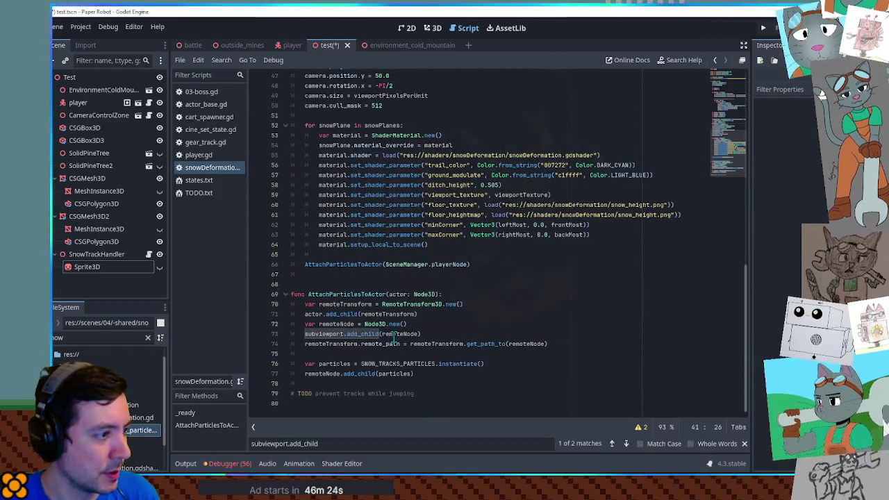
Step: Duplicate line 73 as add_child(remoteNode), comment out the subviewport original, and save
click(394, 343)
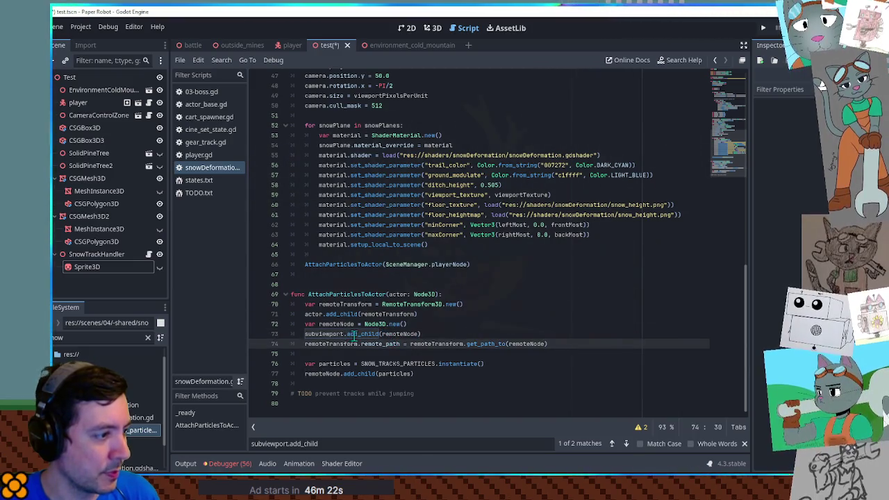
triple_click(324, 335)
key(ctrl+shift+d)
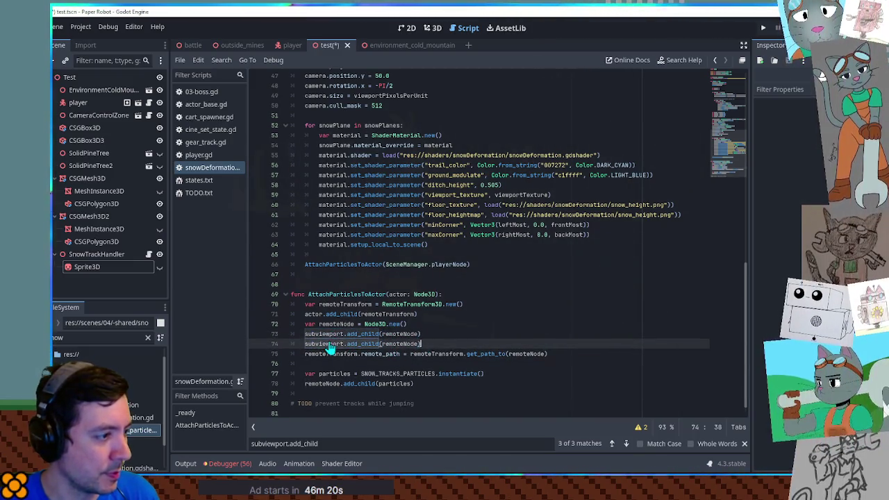
double_click(323, 343)
key(Delete)
key(Delete)
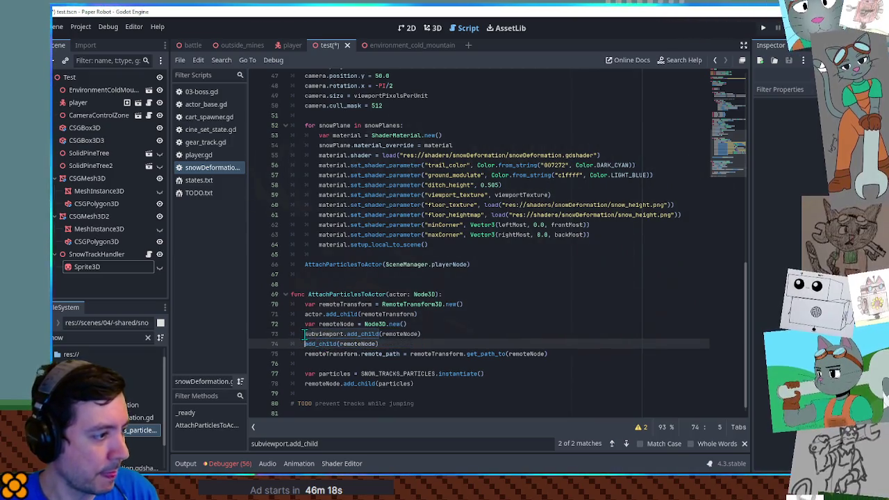
key(Up)
key(ctrl+k)
key(ctrl+s)
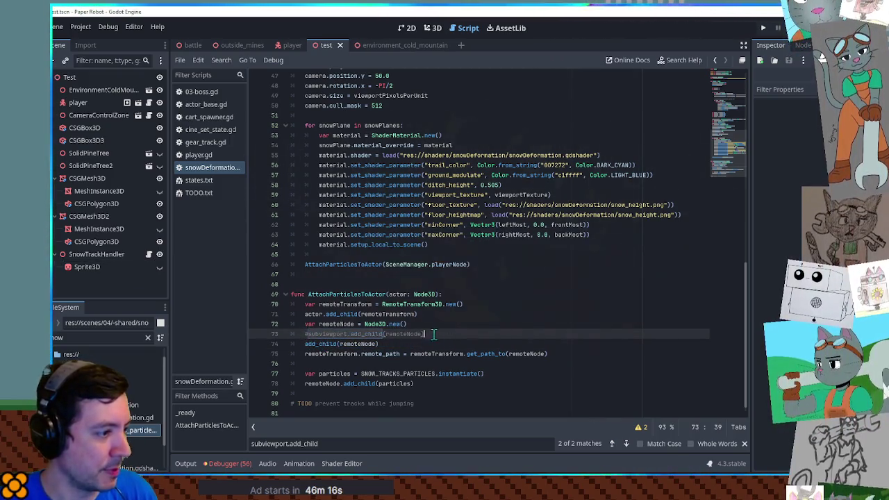
Step: Search the commented subviewport.add_child text to check the earlier match on line 41
drag(308, 334, 382, 334)
key(ctrl+f)
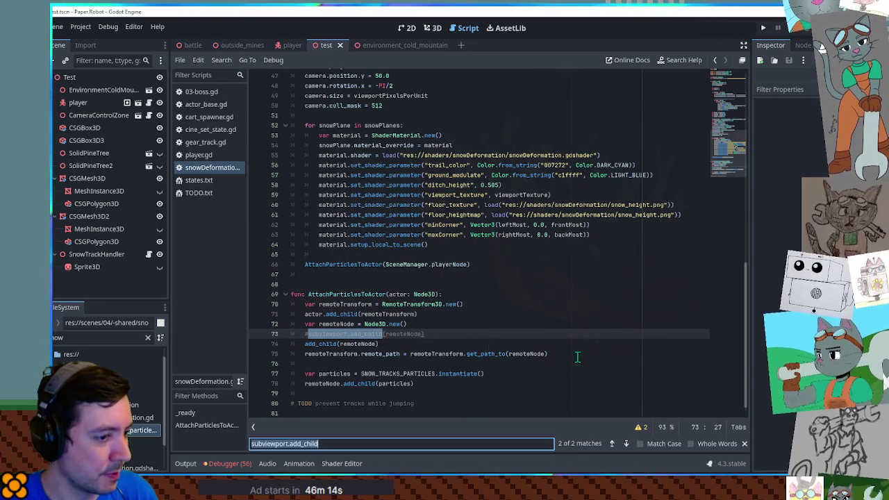
click(611, 445)
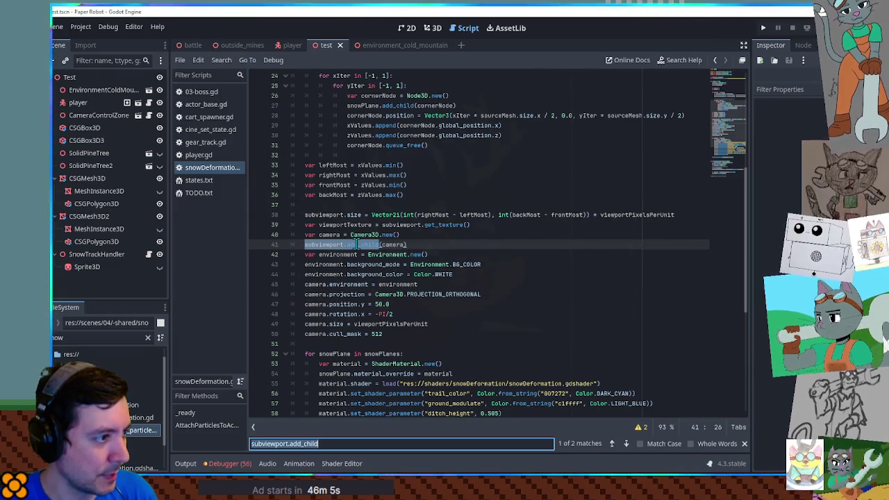
click(476, 245)
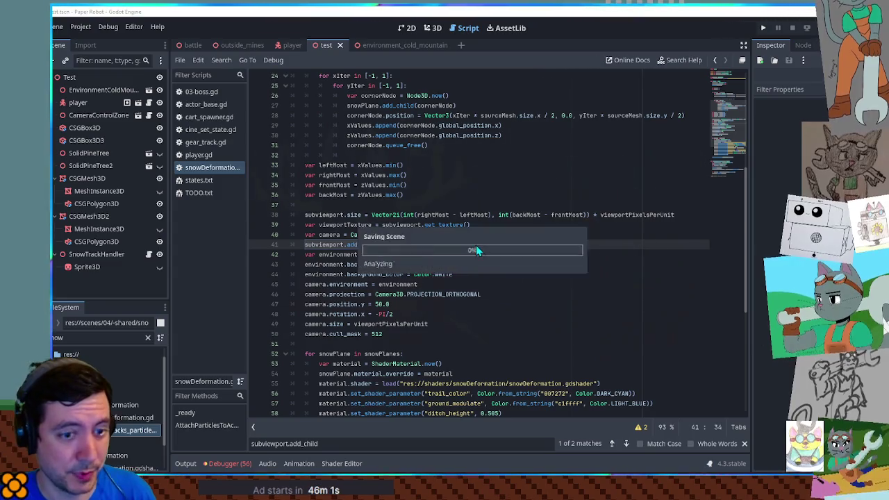
Step: Test-run the game with remoteNode added directly, then stop it and return to line 73
key(F6)
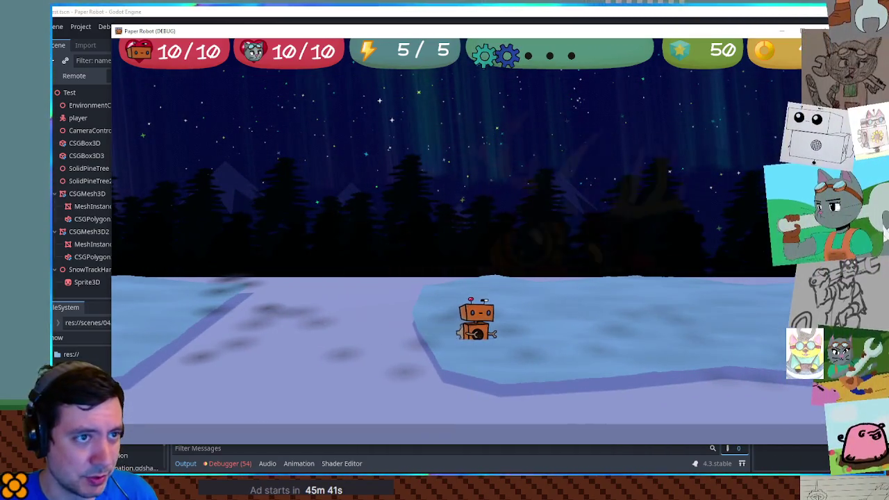
key(F8)
key(Return)
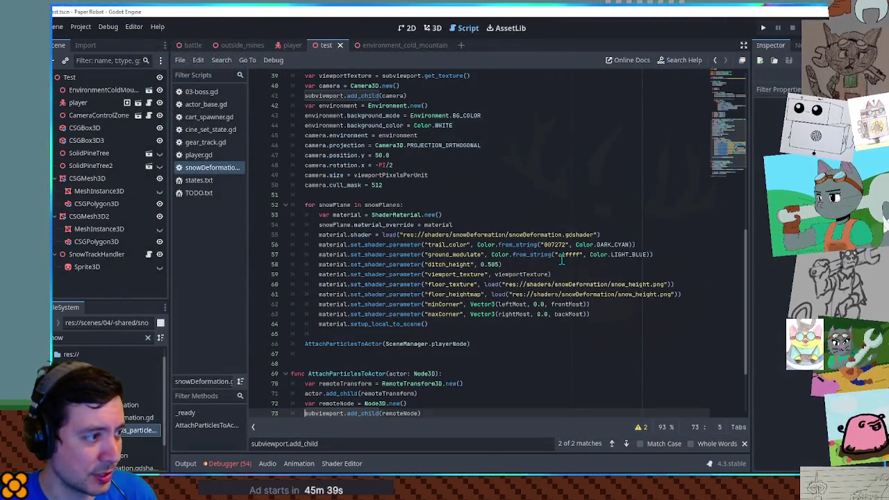
scroll(561, 258, down, 3)
key(End)
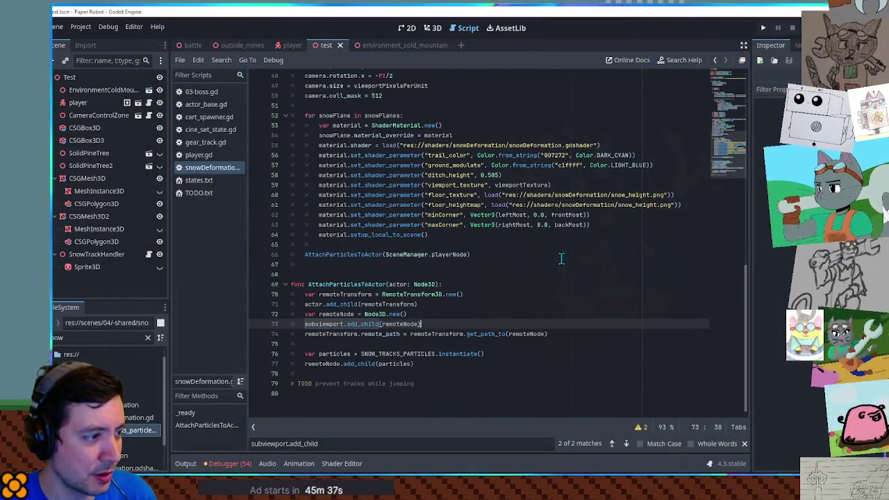
key(F6)
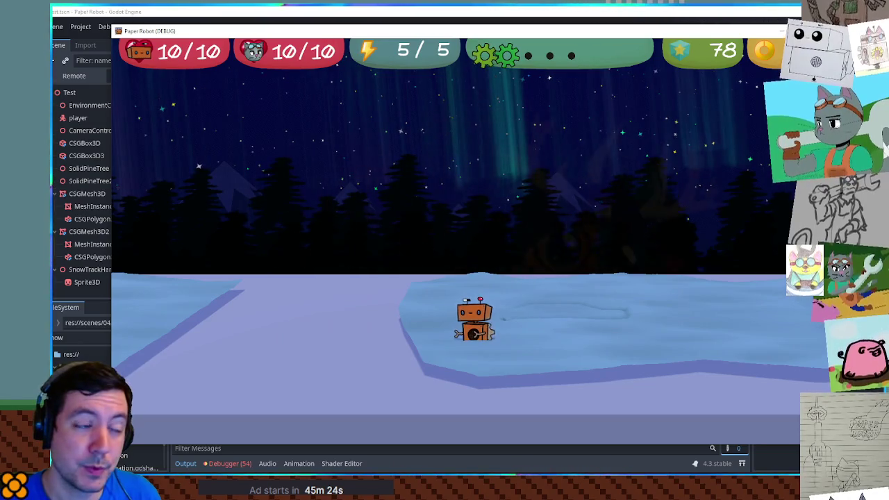
key(F8)
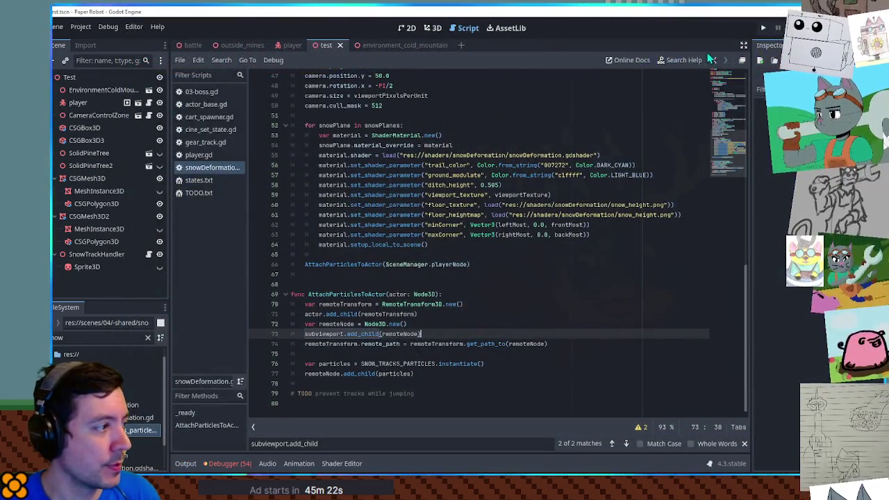
click(118, 268)
Step: Save the scene and scroll through the script to the camera setup code
key(ctrl+s)
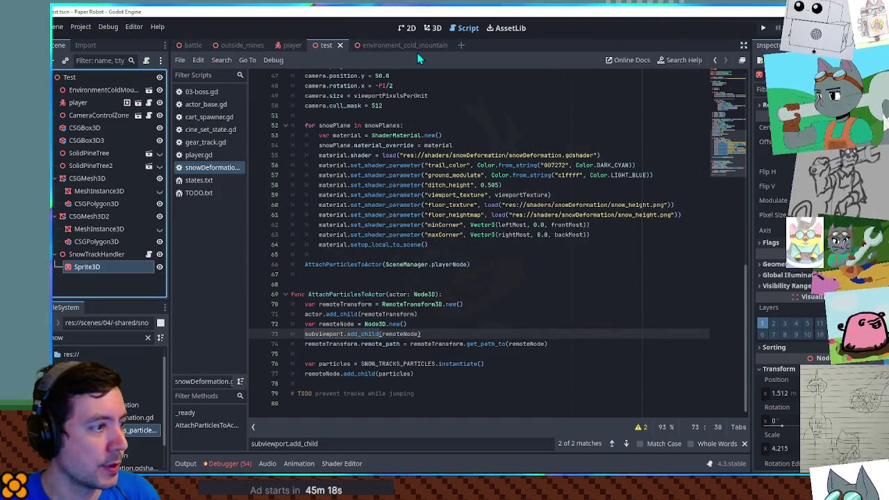
scroll(428, 284, up, 6)
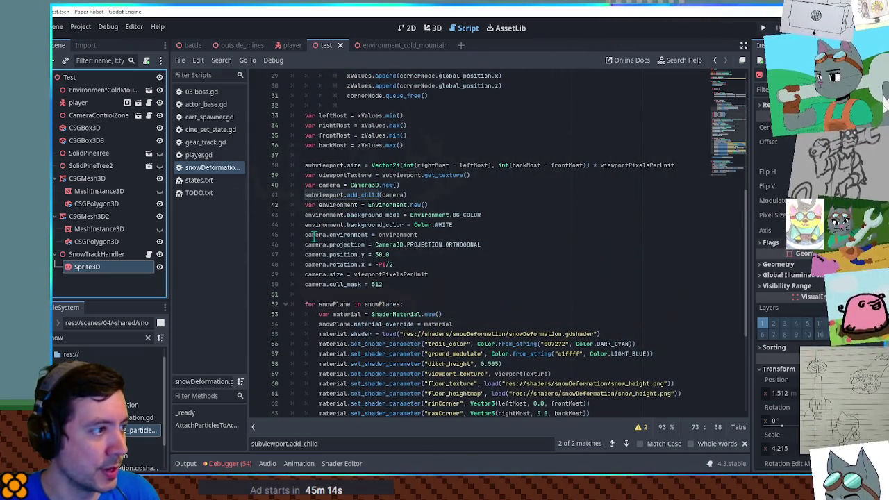
scroll(313, 239, up, 4)
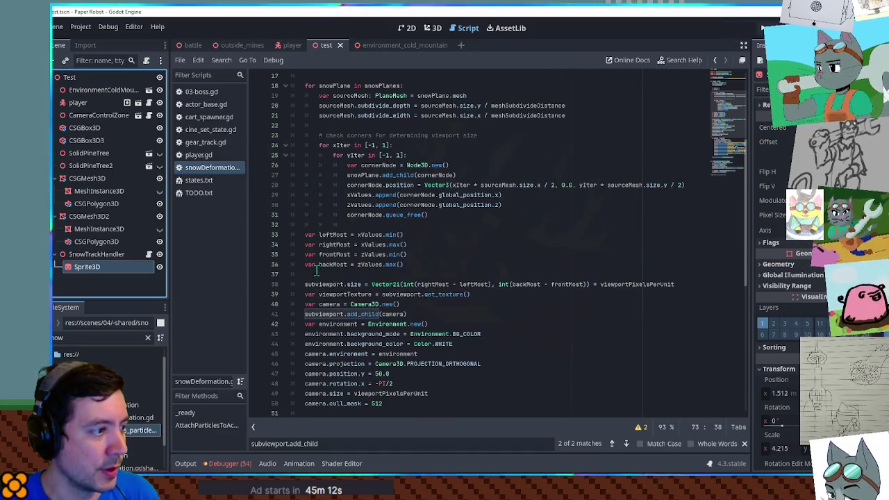
scroll(303, 316, down, 4)
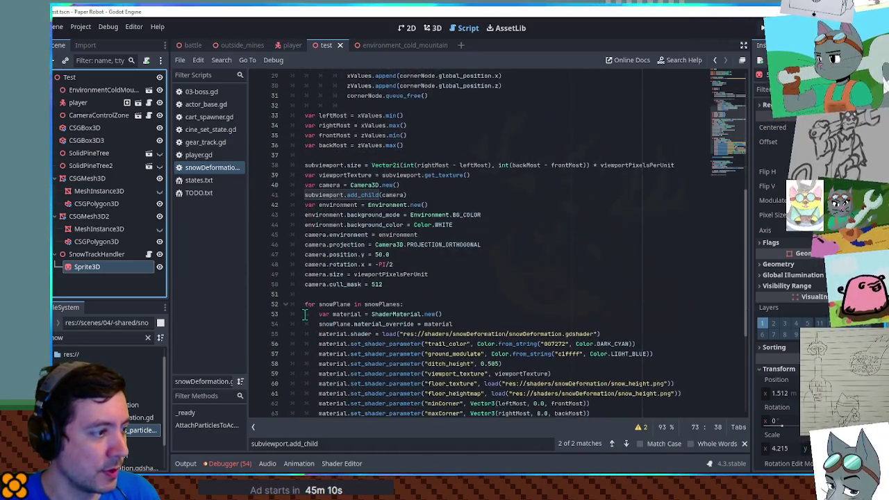
Step: Change line 41 from subviewport.add_child(camera) to add_child(camera) and run the game
double_click(326, 195)
key(BackSpace)
key(Delete)
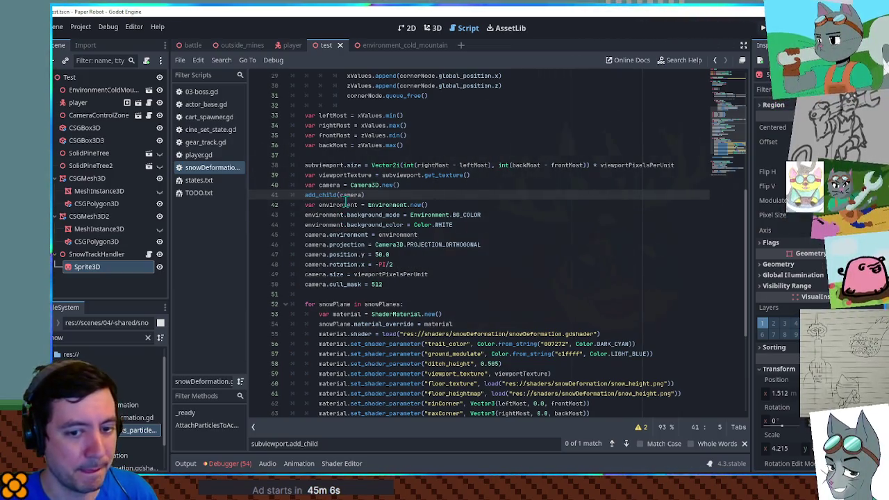
double_click(314, 245)
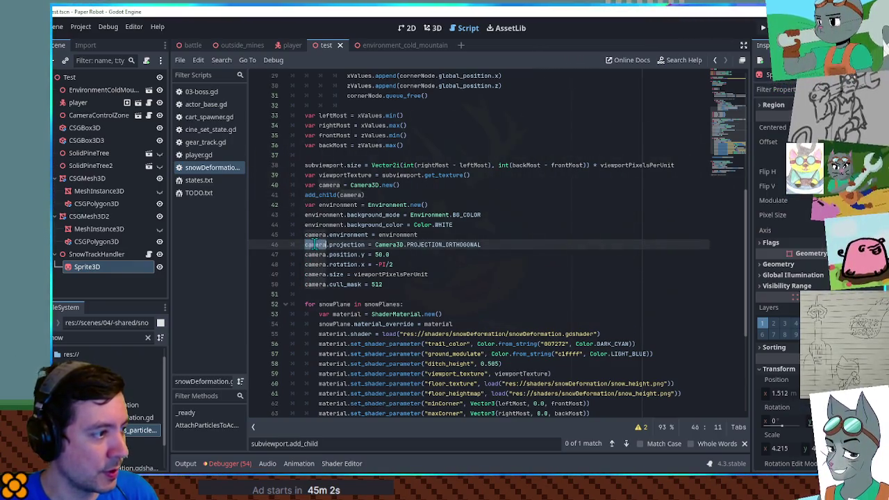
scroll(308, 249, down, 7)
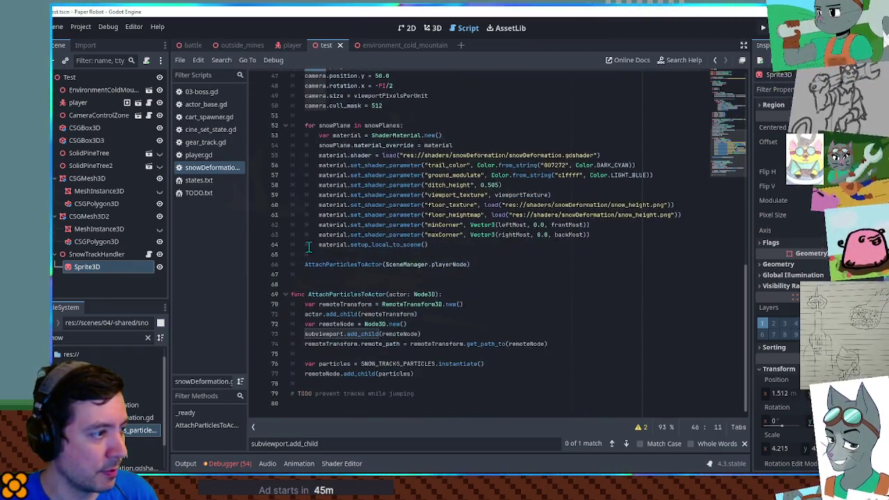
scroll(308, 249, up, 2)
scroll(308, 247, up, 4)
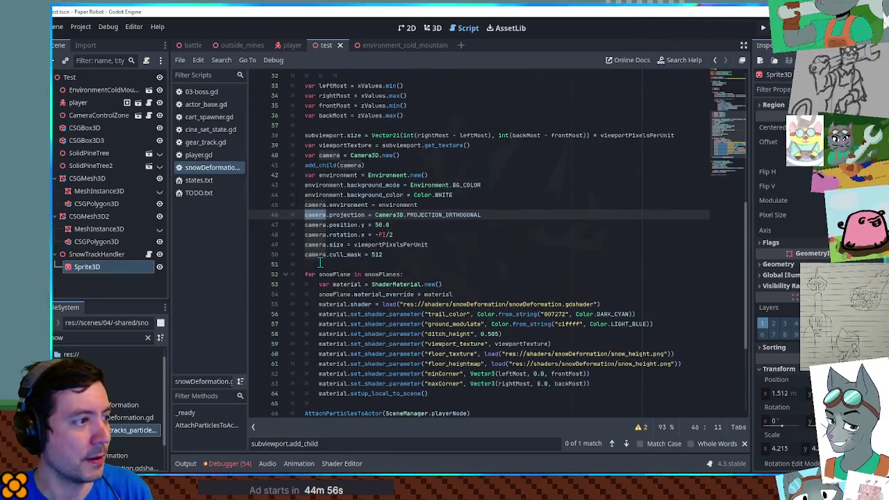
key(F6)
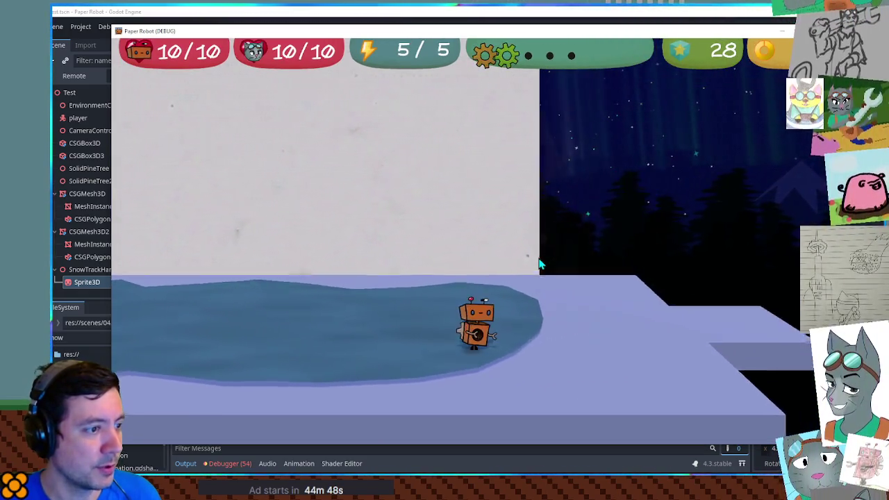
Step: Walk and jump the robot over the snow, stop the game, and undo back to subviewport.add_child(camera)
key(Left)
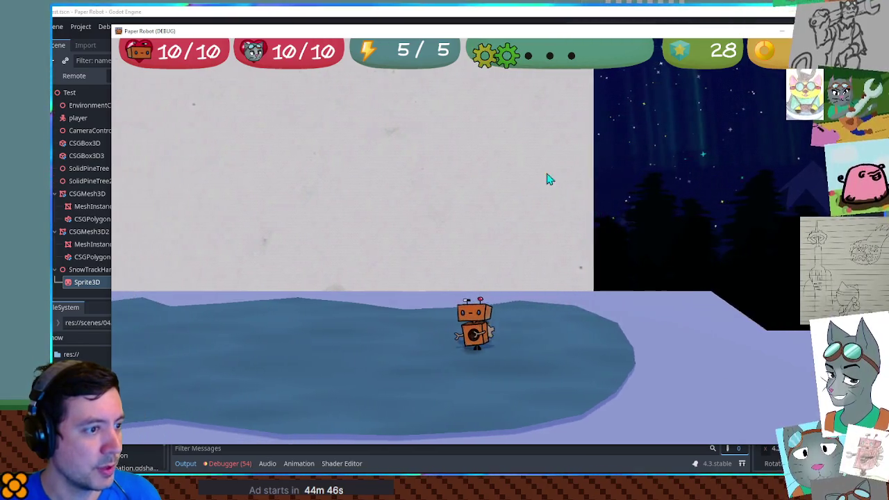
key(Left)
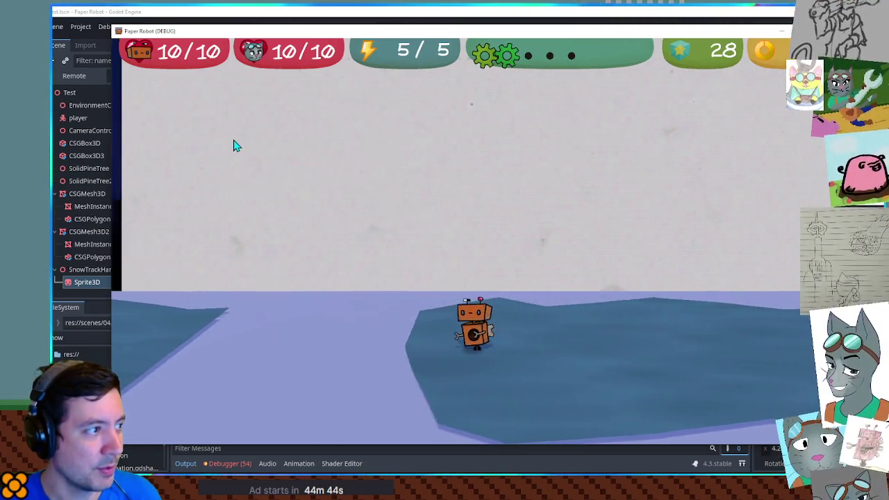
key(Left)
key(space)
key(Right)
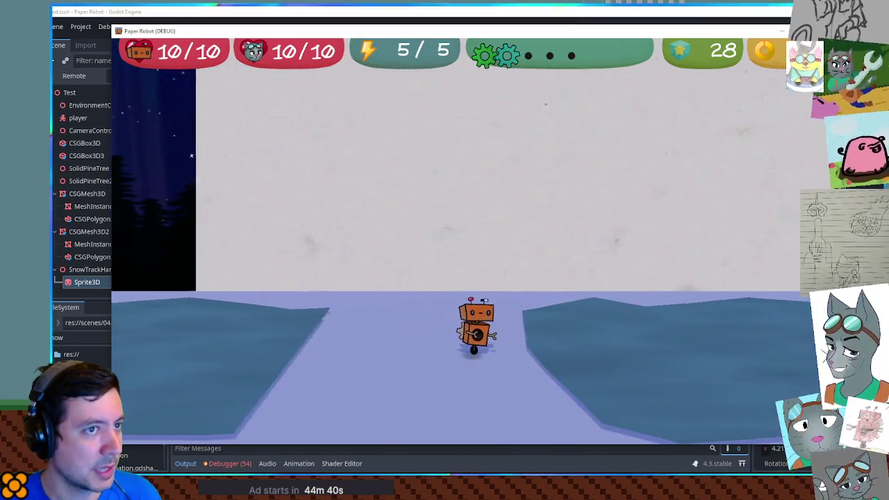
key(F8)
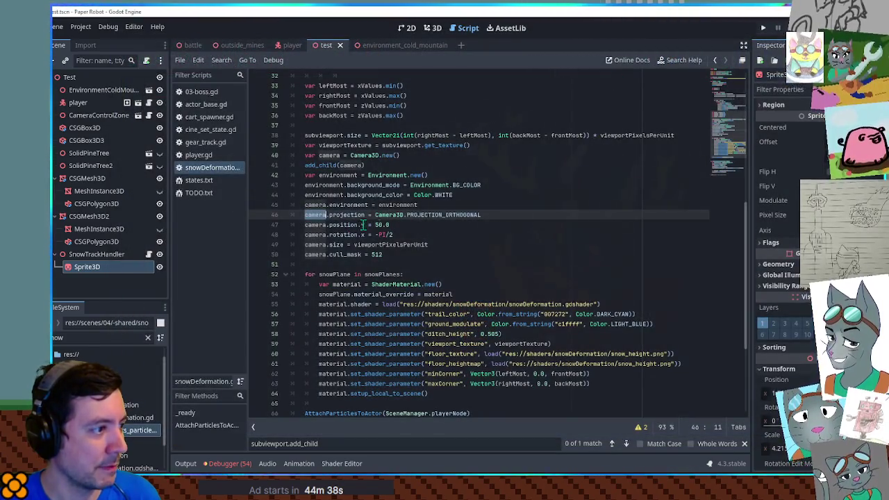
key(ctrl+z)
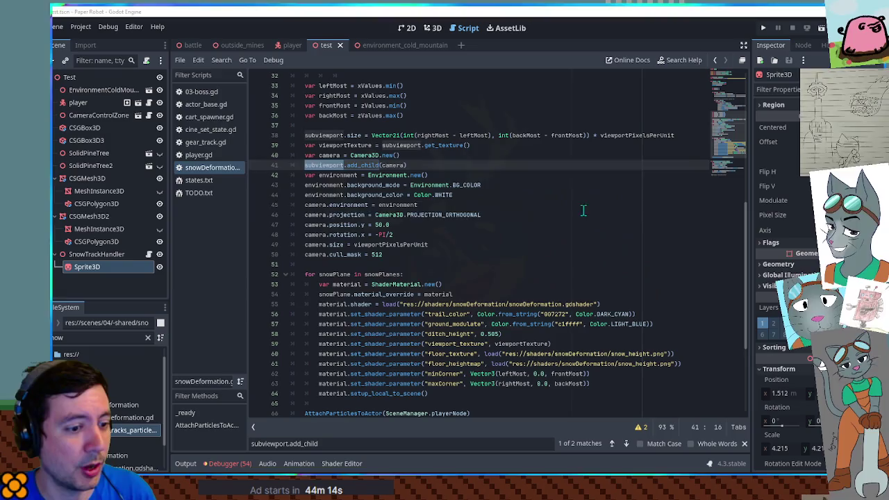
Step: Rerun the game and walk the robot left, right, forward and back across the snow slabs
drag(583, 211, 583, 204)
key(F6)
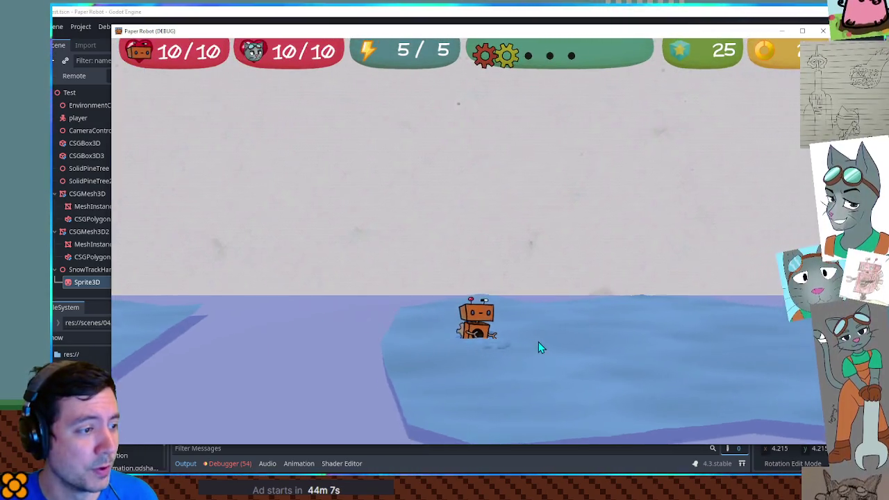
key(a)
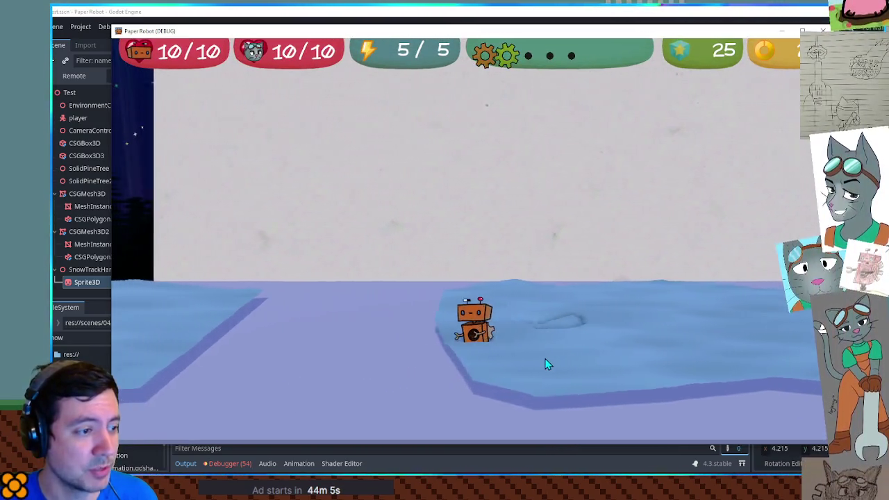
key(a)
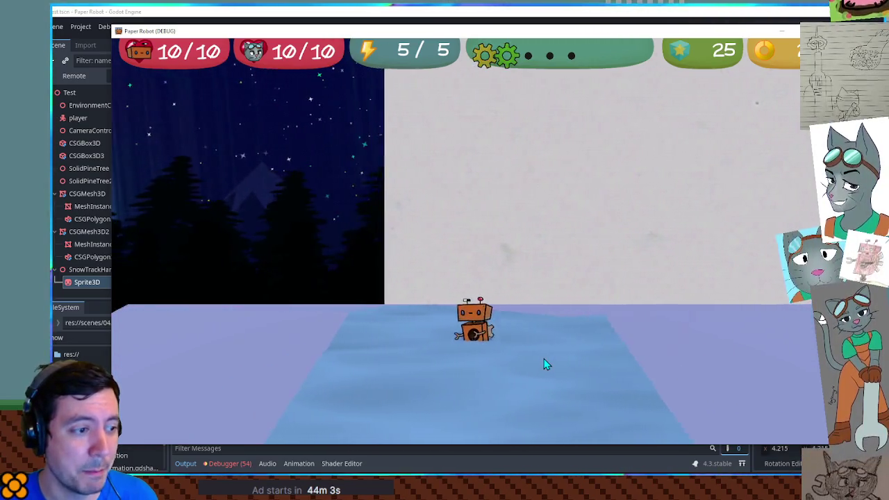
key(a)
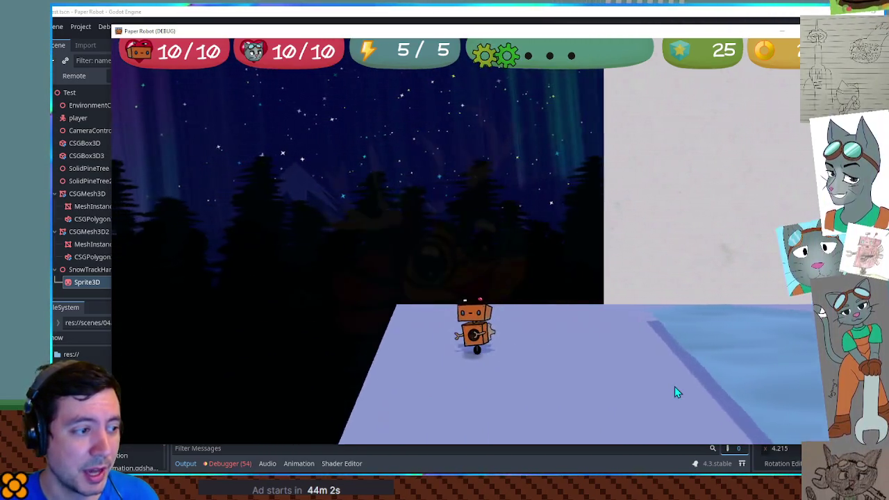
key(d)
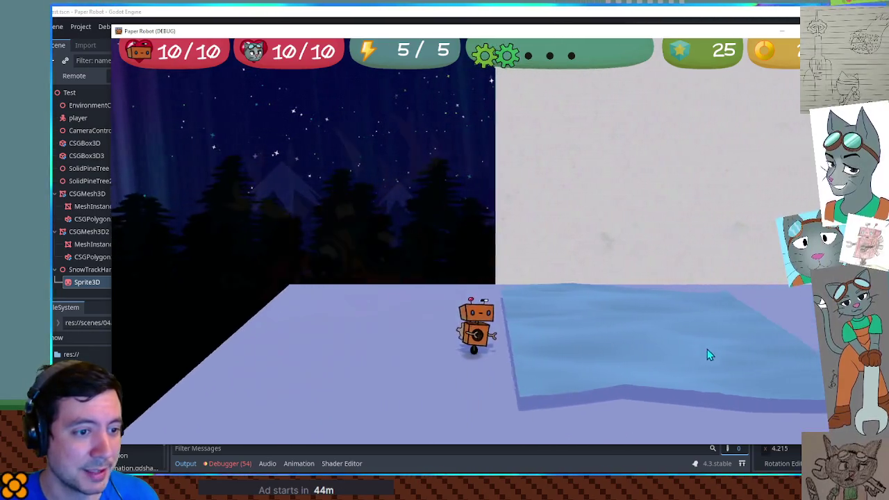
key(d)
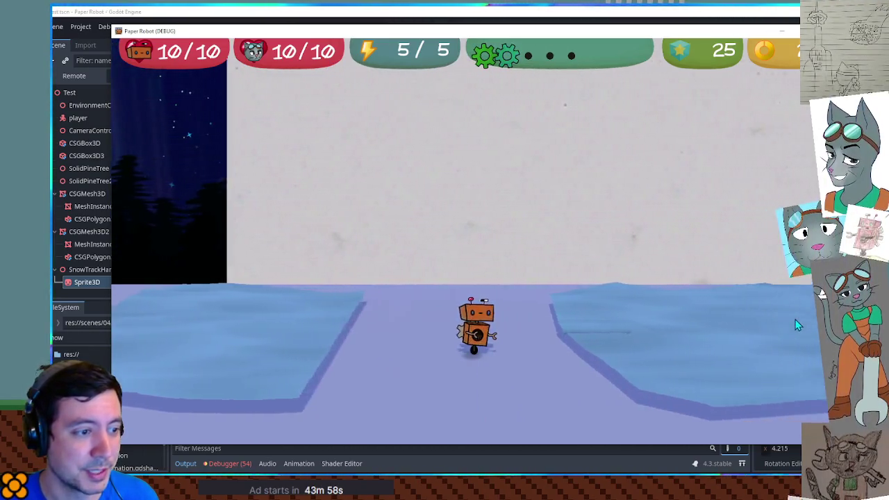
key(a)
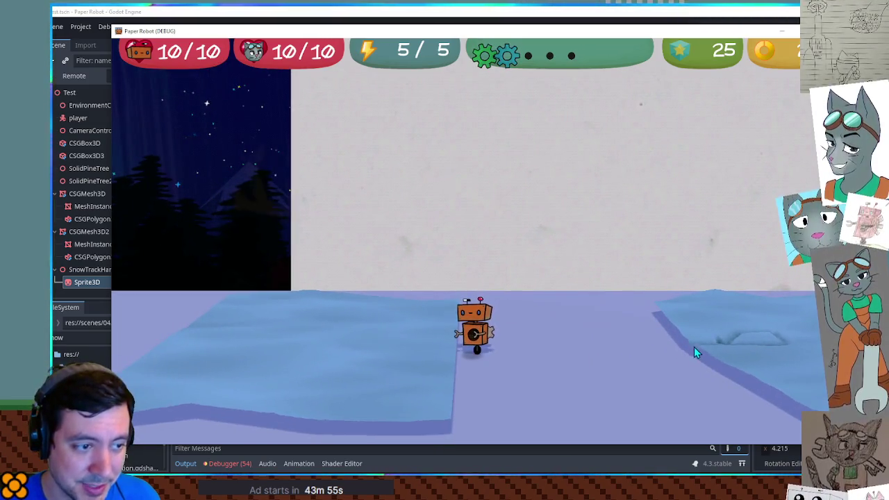
key(a)
key(w)
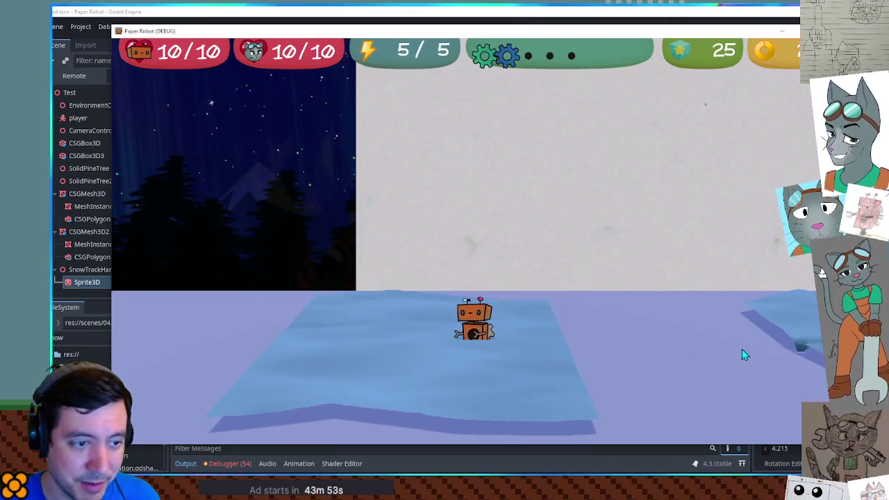
key(s)
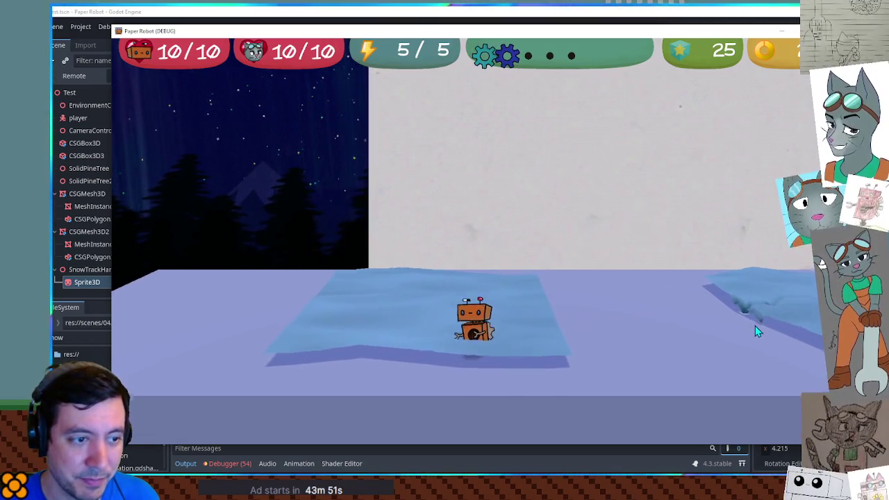
key(d)
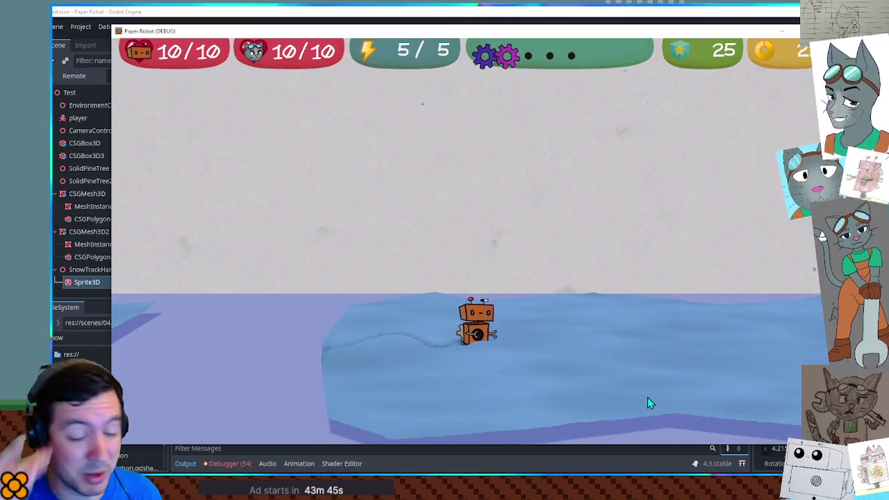
key(d)
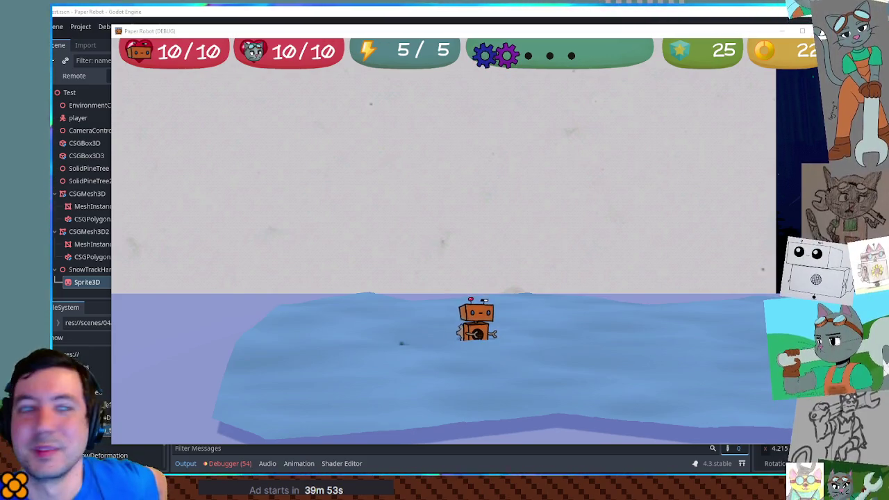
Step: Close the running game and relaunch it to reload the aurora-lit snow field scene
click(531, 12)
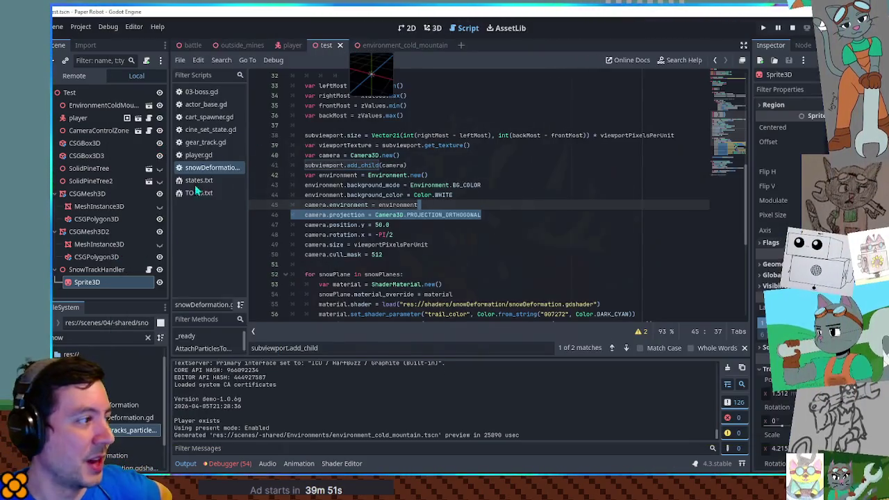
key(F6)
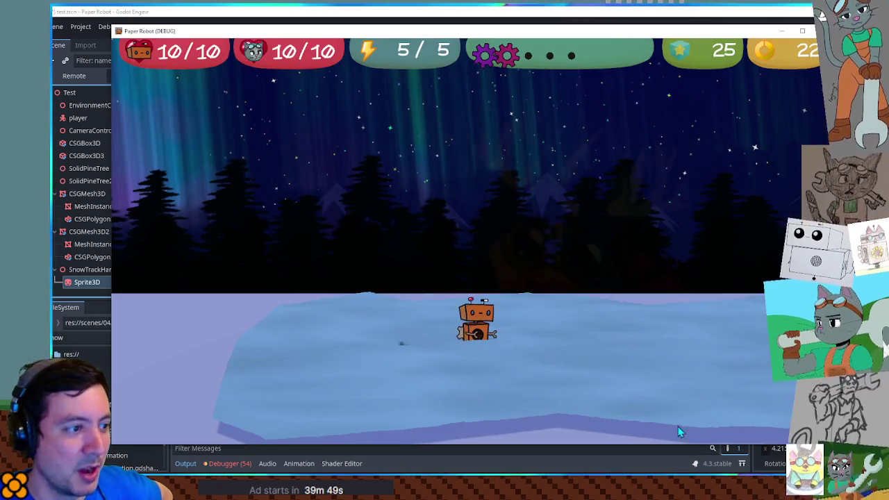